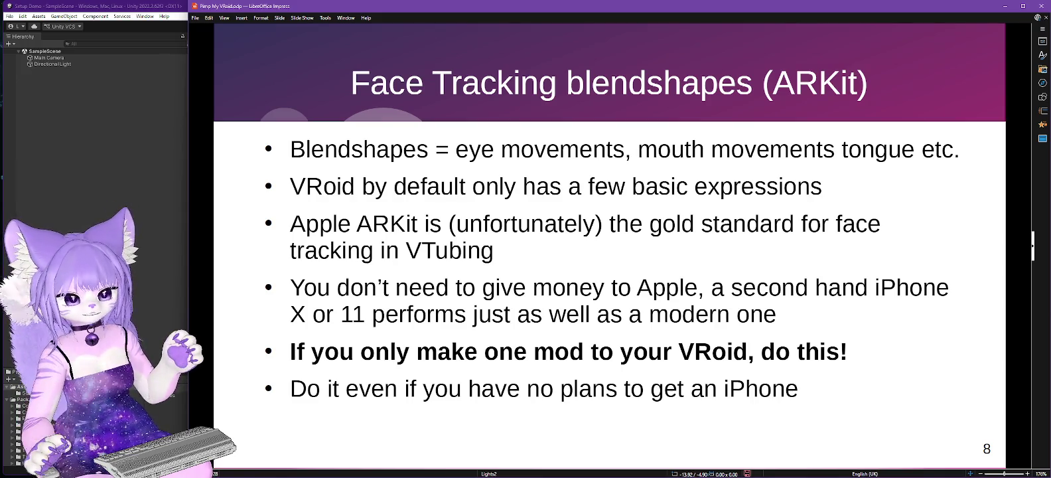
Step: Advance the slideshow to slide 9, the blendshapes setup checklist, and switch to Unity
{"action": "scroll", "coordinate": [530, 308], "scroll_direction": "down", "scroll_amount": 1}
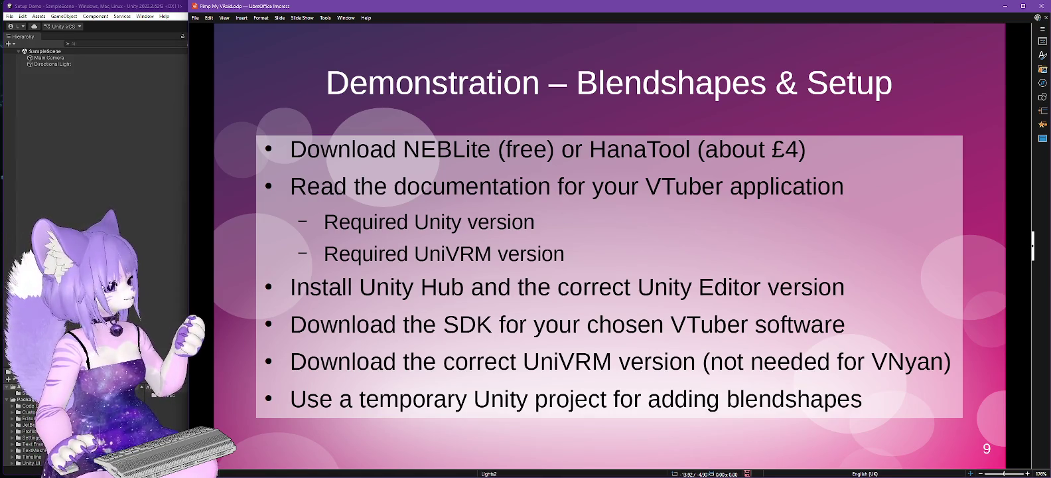
{"action": "key", "text": "alt+Tab"}
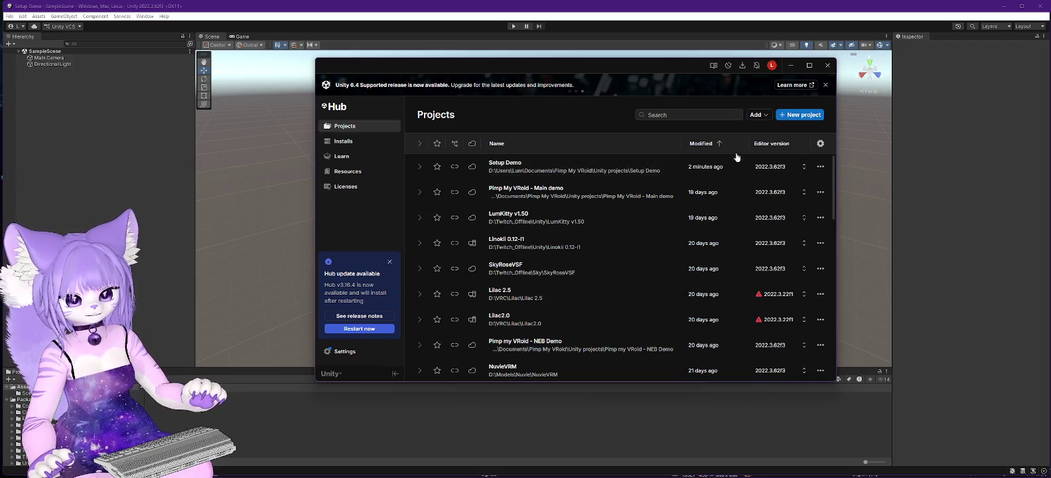
Step: Open Unity Hub's New project page with the 3D (Built-In Render Pipeline) template on 2022.3.62f3
{"action": "left_click", "coordinate": [790, 116]}
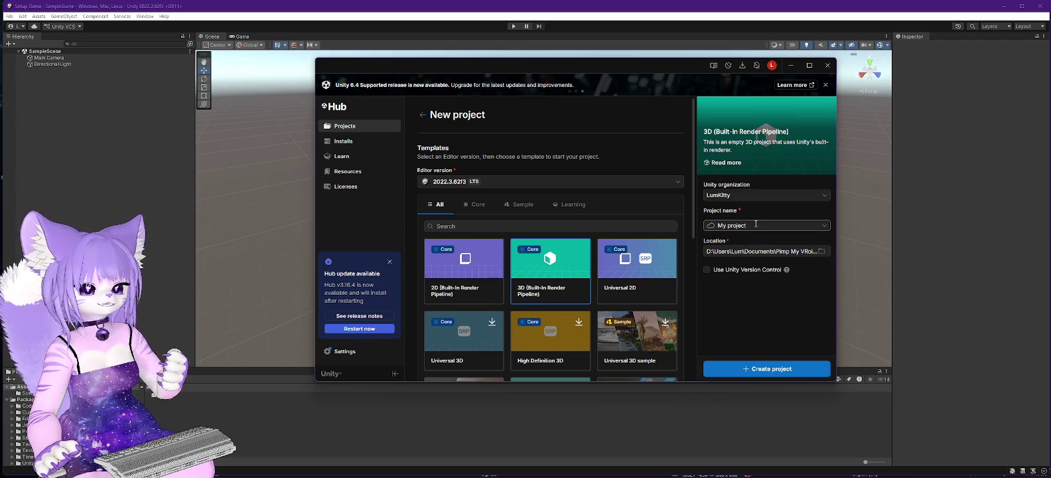
Step: Close the Hub, bring it back to the Projects list, then minimize it to reveal Setup Demo
{"action": "left_click", "coordinate": [827, 65]}
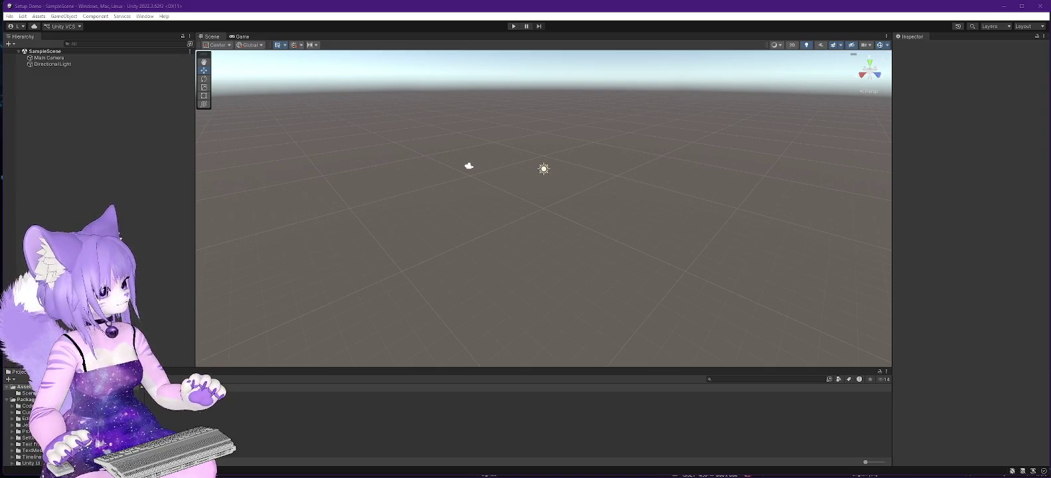
{"action": "key", "text": "alt+Tab"}
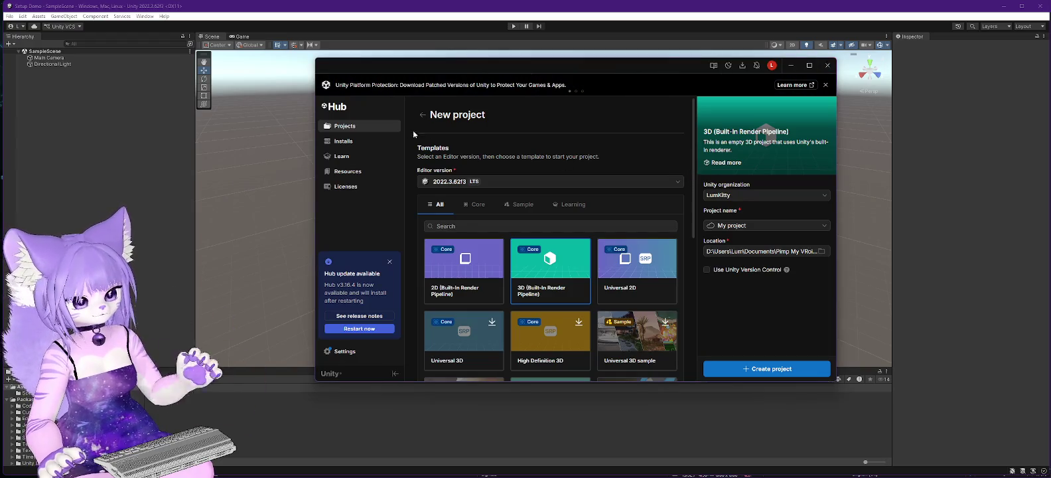
{"action": "left_click", "coordinate": [351, 127]}
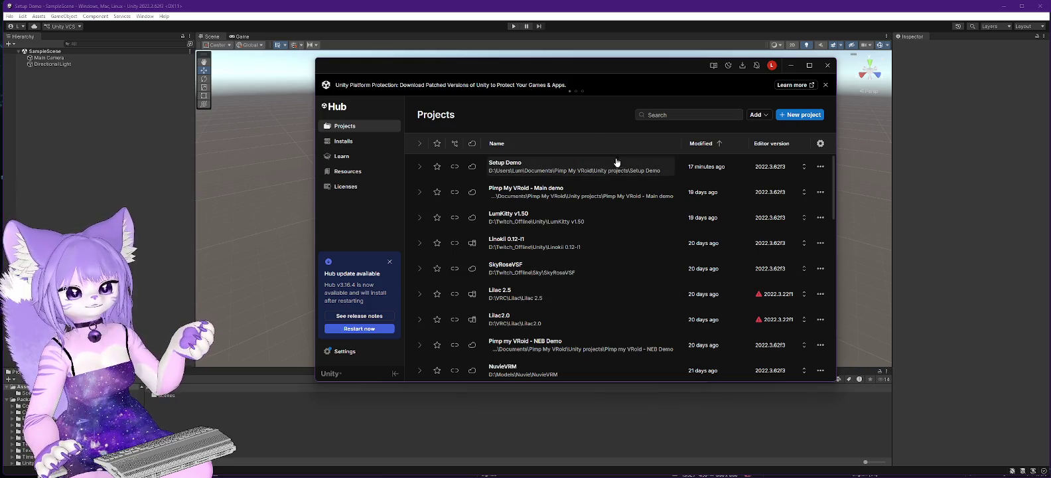
{"action": "left_click", "coordinate": [791, 66]}
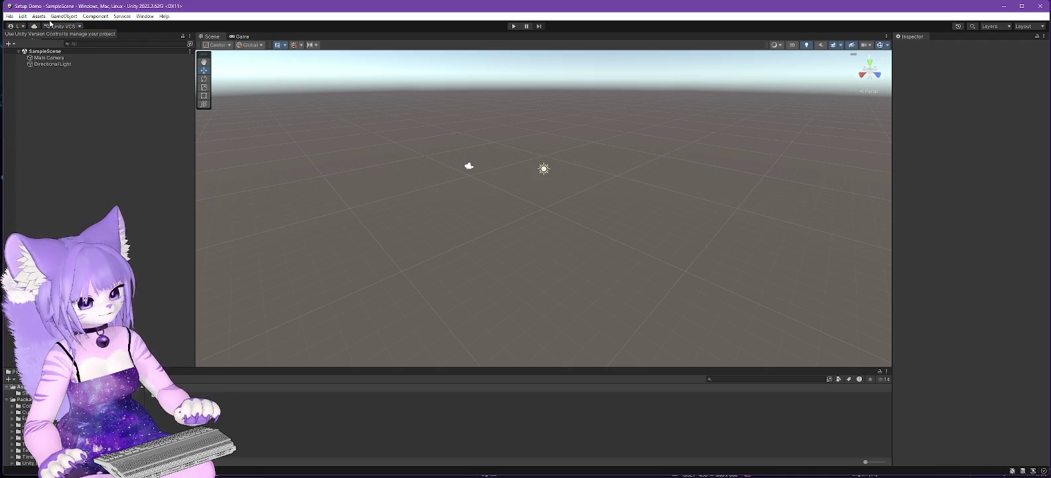
Step: Import the UniVRM custom package with all its files and accept the automatic script update
{"action": "left_click", "coordinate": [39, 16]}
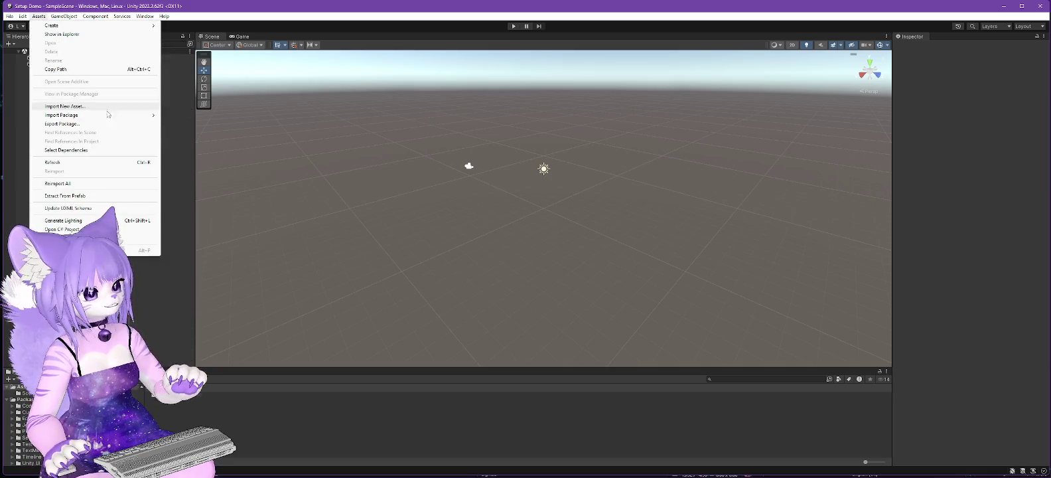
{"action": "mouse_move", "coordinate": [120, 115]}
{"action": "left_click", "coordinate": [199, 116]}
{"action": "mouse_move", "coordinate": [234, 28]}
{"action": "left_mouse_down"}
{"action": "mouse_move", "coordinate": [604, 106]}
{"action": "mouse_move", "coordinate": [639, 101]}
{"action": "left_mouse_up"}
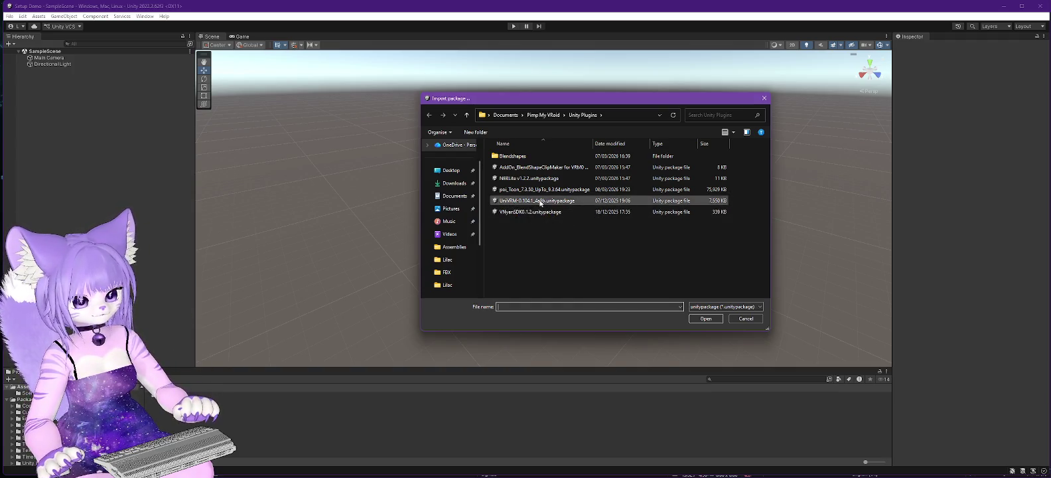
{"action": "double_click", "coordinate": [516, 201]}
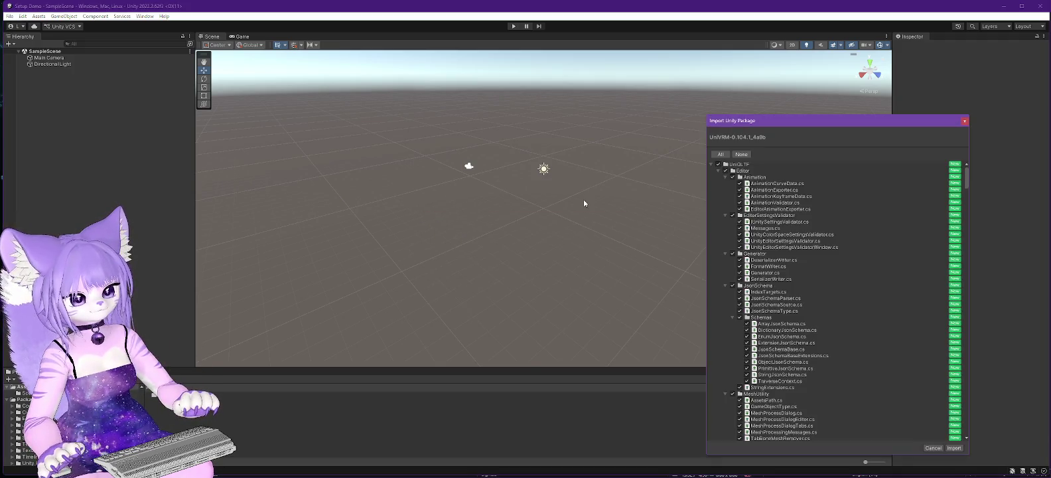
{"action": "left_click", "coordinate": [954, 449]}
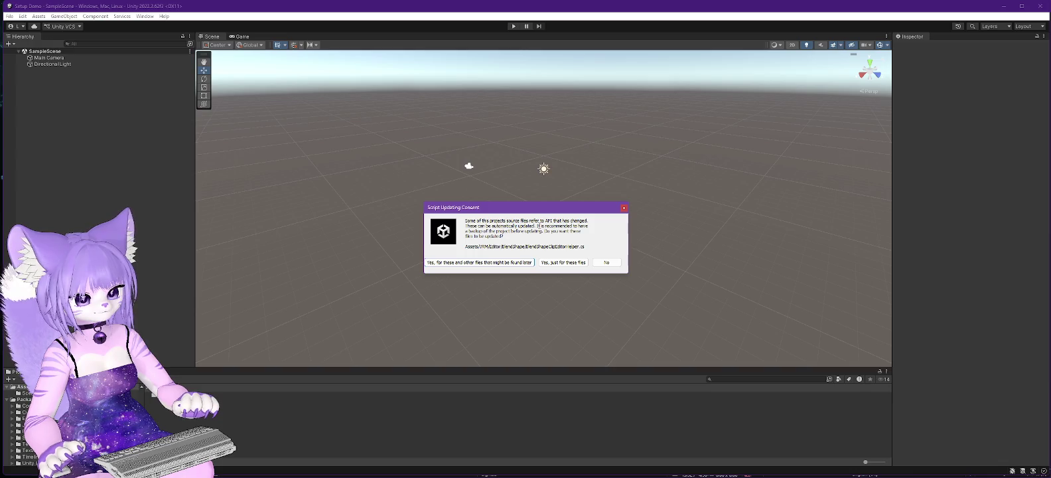
{"action": "left_click", "coordinate": [506, 262]}
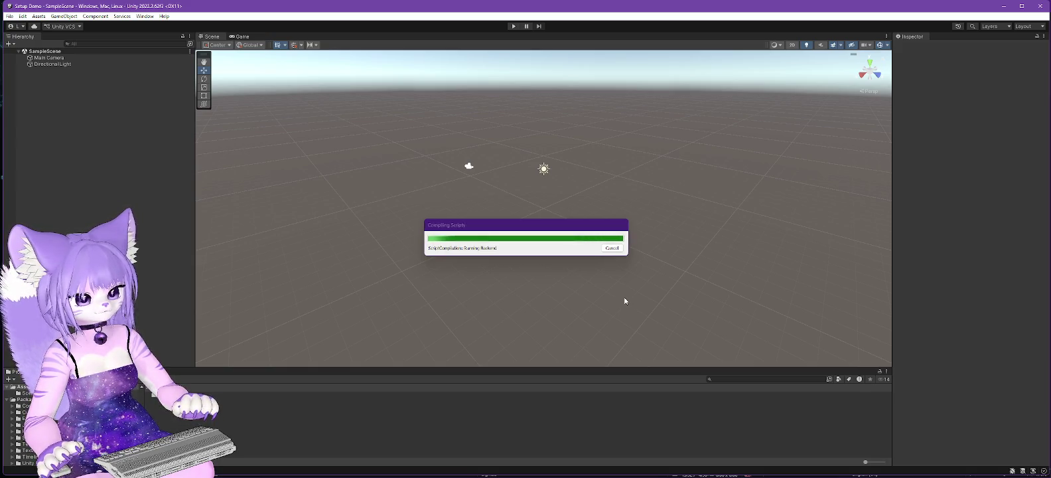
{"action": "key", "text": "alt+Tab"}
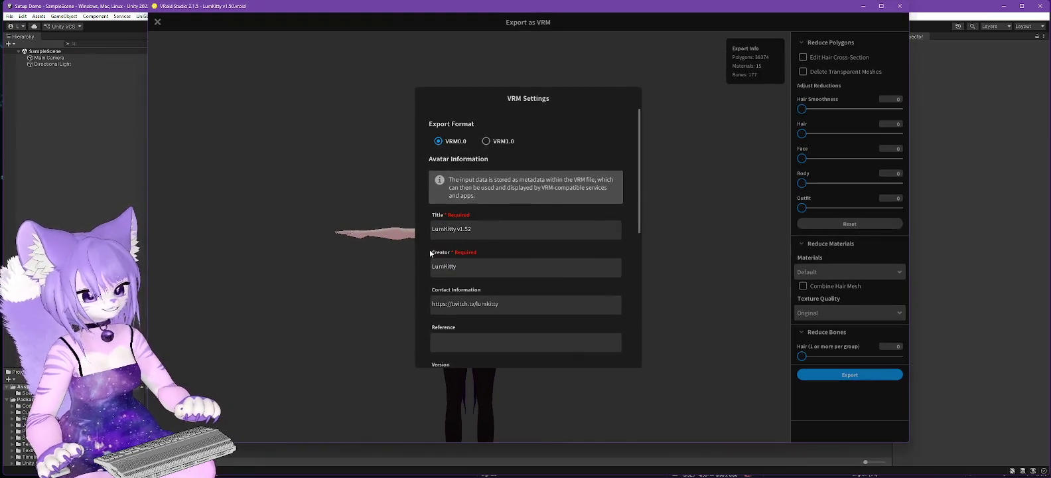
Step: Retitle the avatar 'LumKitty Demo' and export it as VRM 0.0 to LumKitty Demo.vrm in Models
{"action": "left_click", "coordinate": [507, 229]}
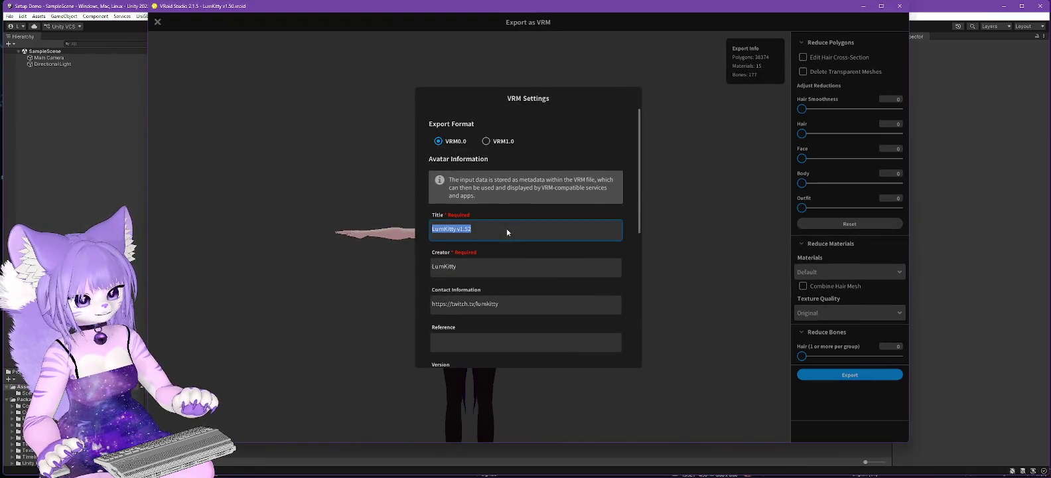
{"action": "key", "text": "BackSpace"}
{"action": "key", "text": "BackSpace"}
{"action": "key", "text": "BackSpace"}
{"action": "key", "text": "BackSpace"}
{"action": "key", "text": "BackSpace"}
{"action": "type", "text": "Demo"}
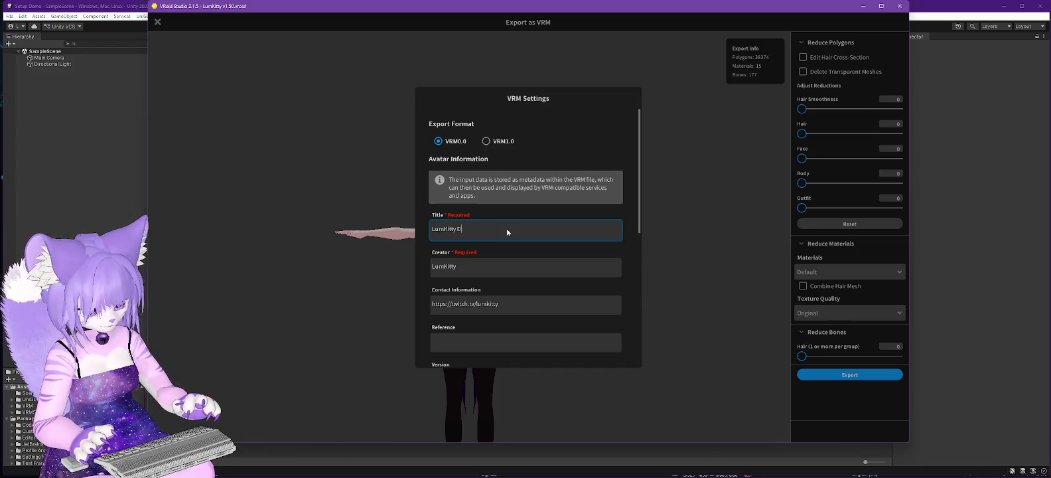
{"action": "scroll", "coordinate": [559, 211], "scroll_direction": "down", "scroll_amount": 10}
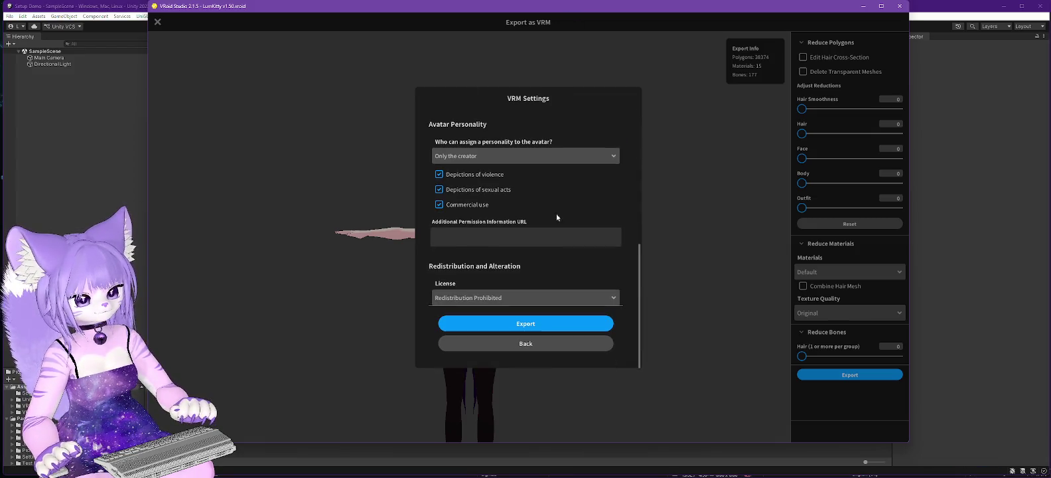
{"action": "left_click", "coordinate": [520, 325]}
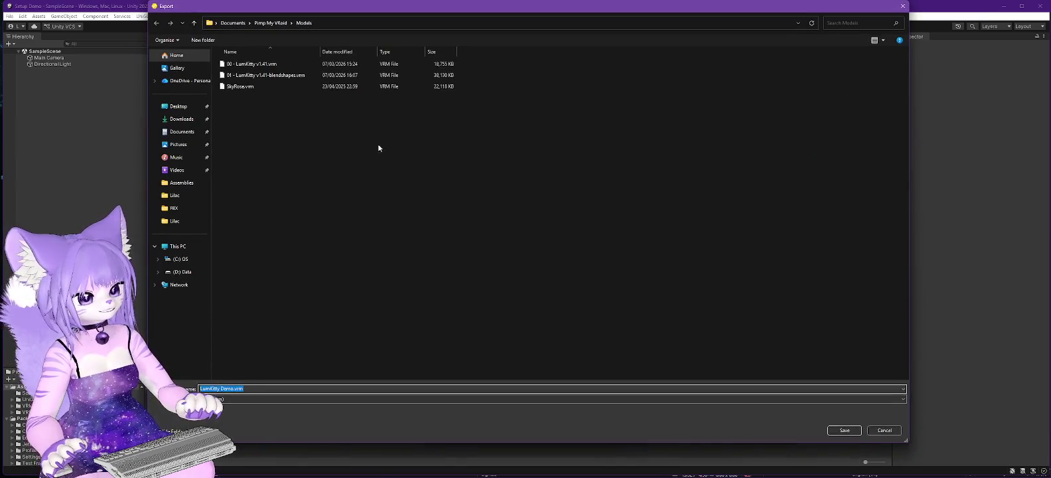
{"action": "left_click", "coordinate": [841, 429]}
{"action": "left_click", "coordinate": [947, 9]}
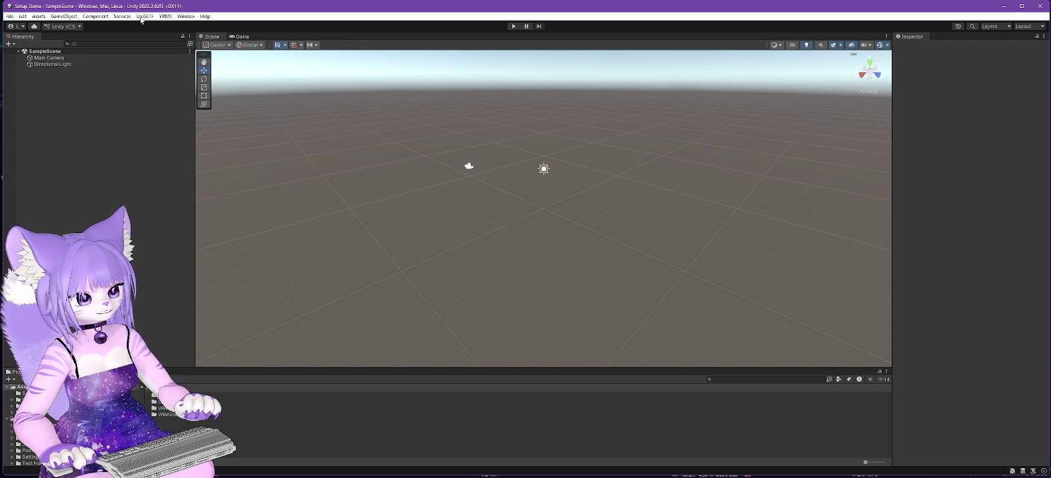
Step: Import LumKitty Demo.vrm from Pimp My VRoid > Models via VRM0 and save its prefab in Assets
{"action": "left_click", "coordinate": [163, 17]}
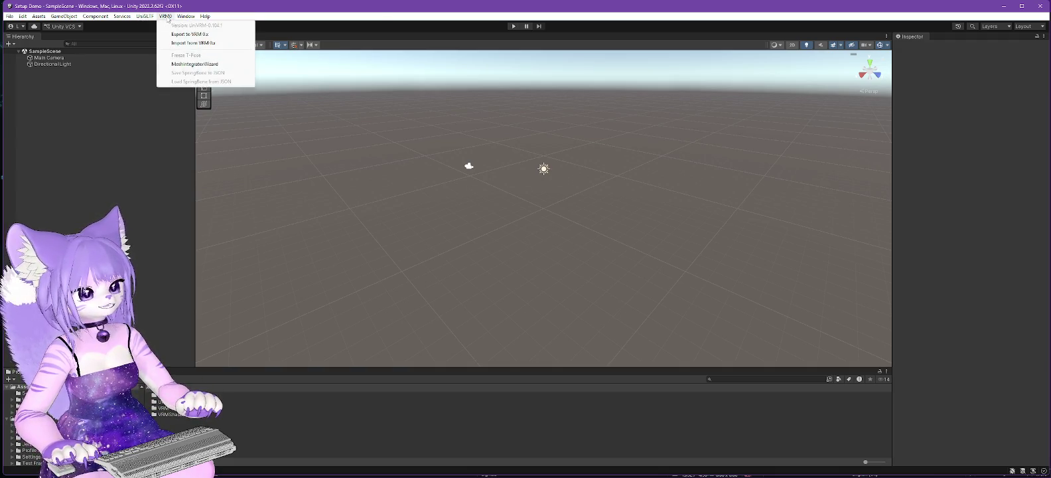
{"action": "left_click", "coordinate": [176, 42]}
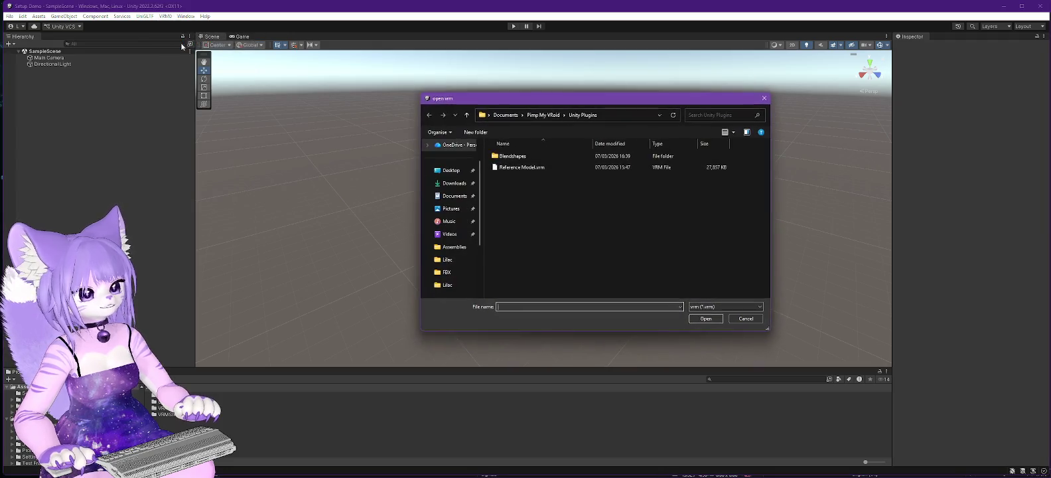
{"action": "left_click", "coordinate": [544, 114]}
{"action": "double_click", "coordinate": [548, 167]}
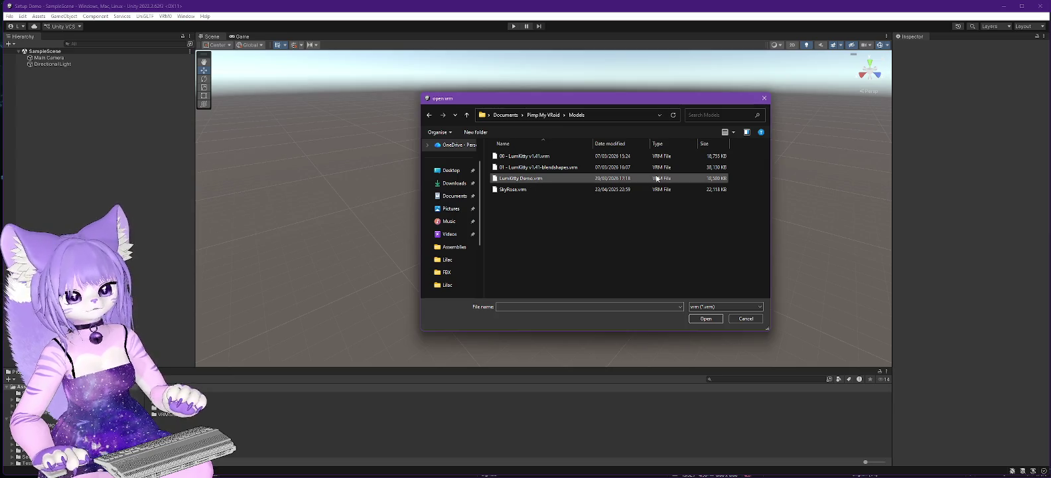
{"action": "double_click", "coordinate": [525, 178]}
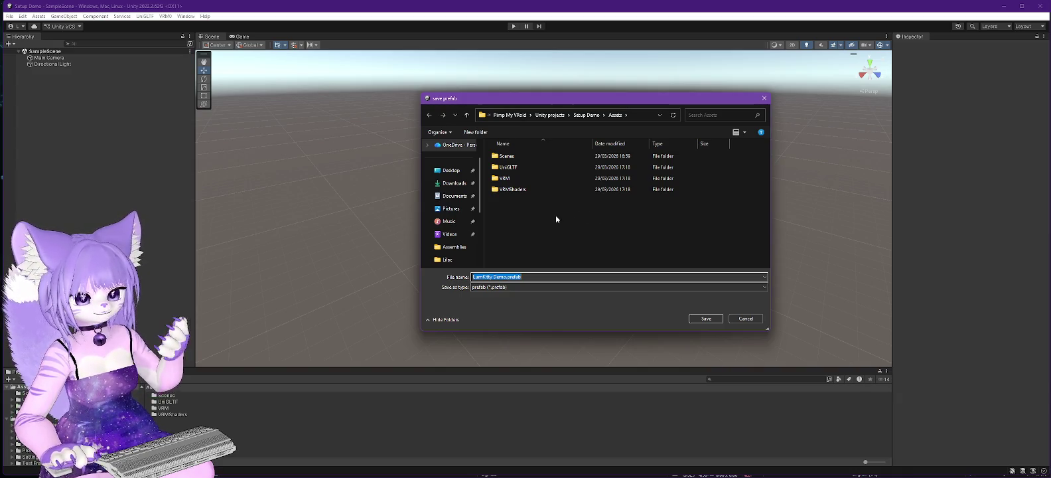
{"action": "left_click", "coordinate": [705, 318]}
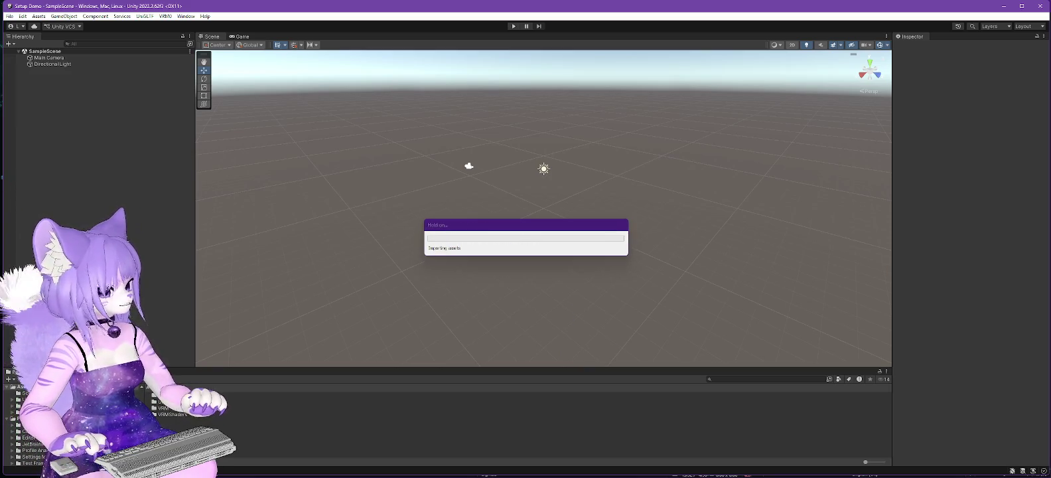
Step: Enlarge the Project panel and open the VRM, UniGLTF, Avatar and AvatarDescription folders
{"action": "left_click_drag", "start_coordinate": [3, 207], "coordinate": [207, 199]}
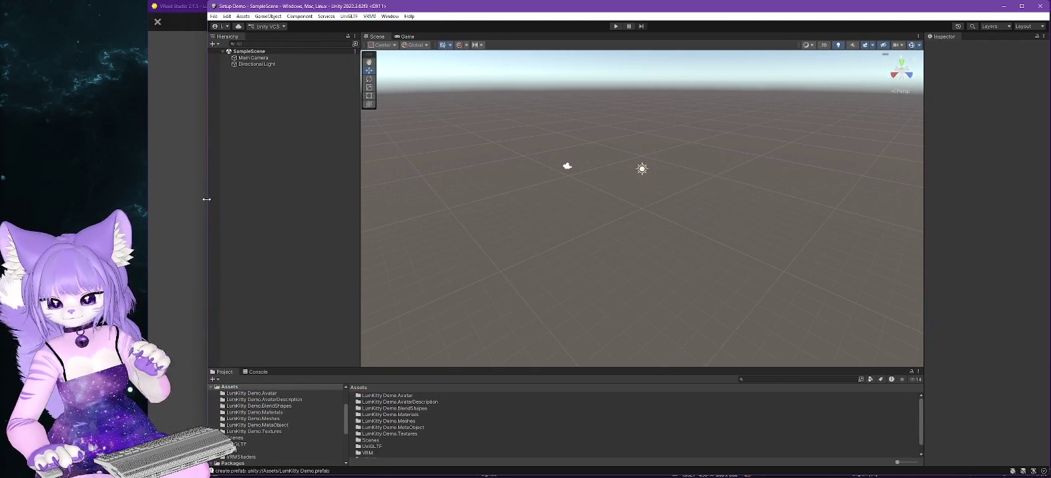
{"action": "mouse_move", "coordinate": [324, 363]}
{"action": "left_mouse_down"}
{"action": "mouse_move", "coordinate": [306, 260]}
{"action": "mouse_move", "coordinate": [294, 269]}
{"action": "left_mouse_up"}
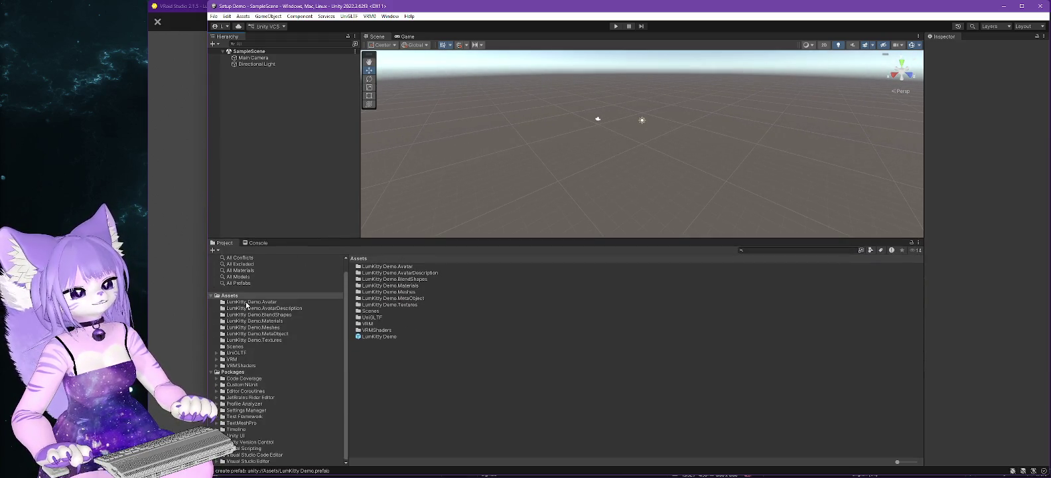
{"action": "left_click", "coordinate": [232, 359]}
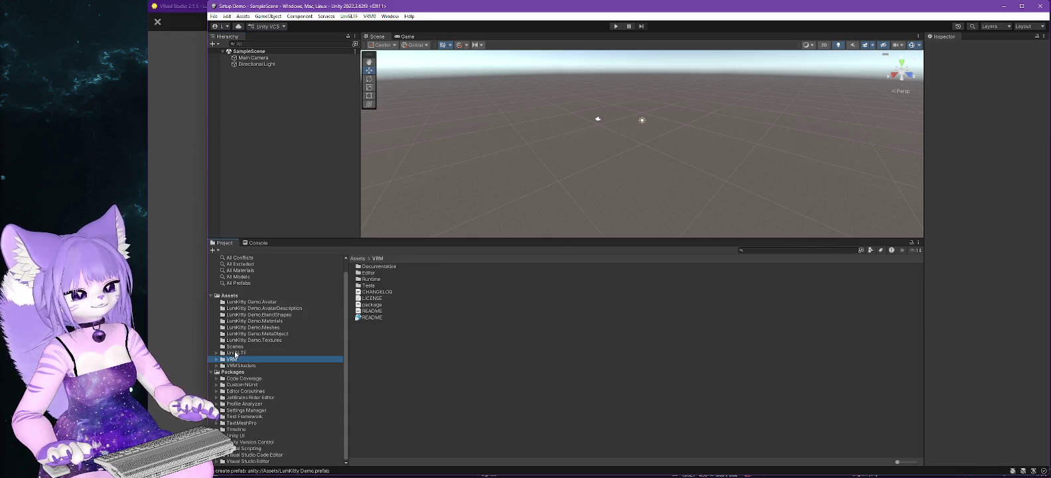
{"action": "left_click", "coordinate": [235, 353]}
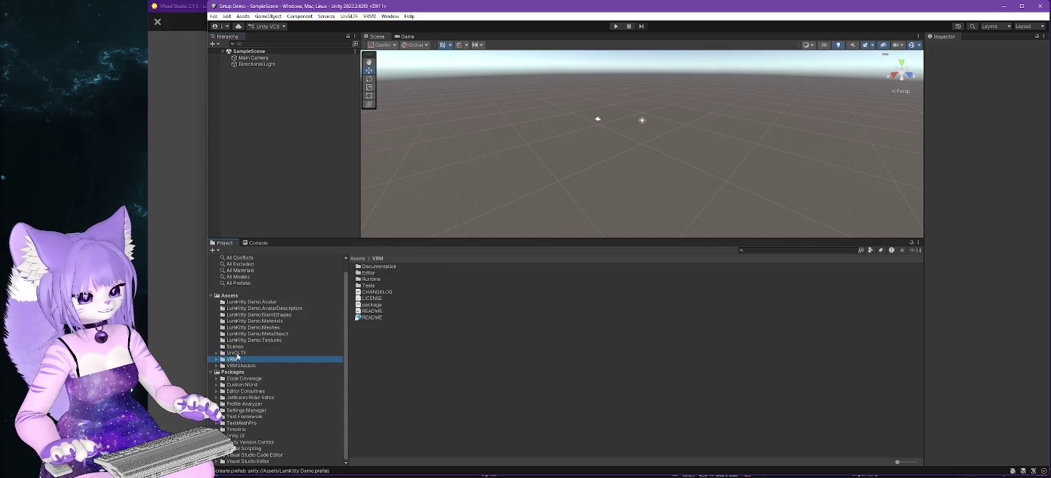
{"action": "left_click", "coordinate": [251, 302]}
{"action": "left_click", "coordinate": [259, 309]}
Step: Browse the BlendShape, Materials and Meshes folders, then show top-level Assets as large icons
{"action": "left_click", "coordinate": [268, 315]}
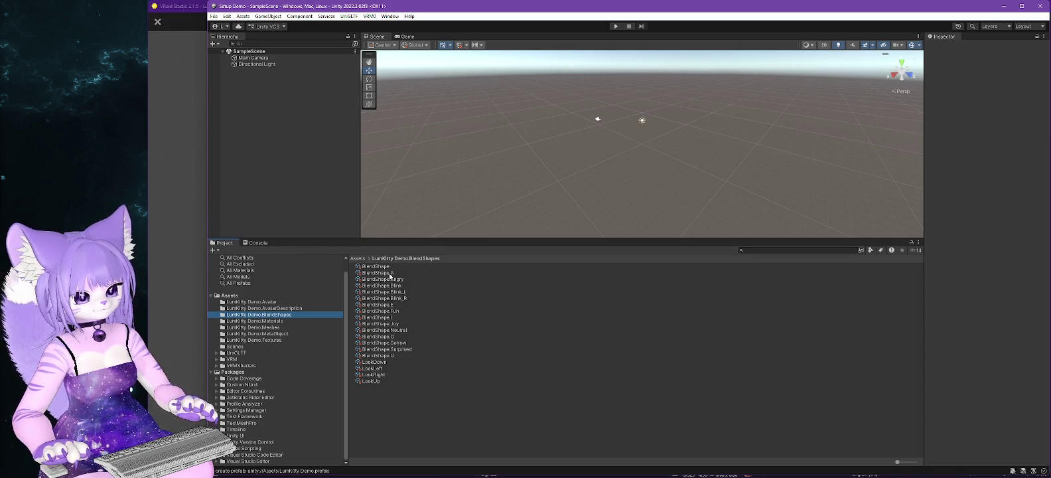
{"action": "left_click", "coordinate": [276, 321]}
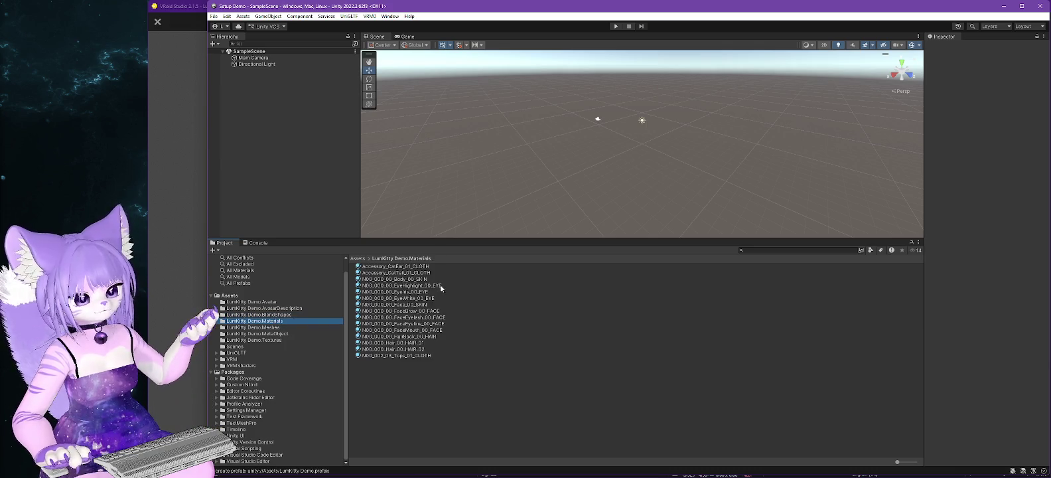
{"action": "left_click", "coordinate": [277, 327]}
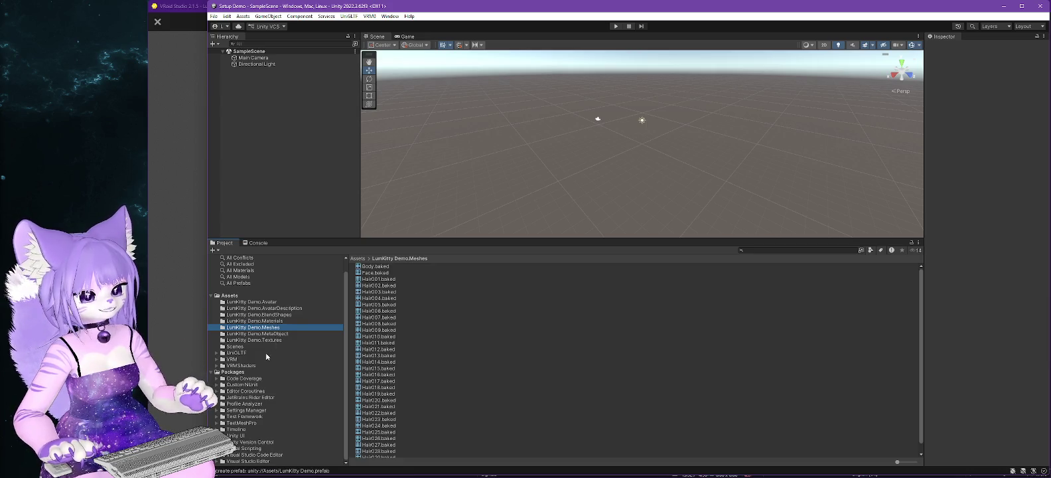
{"action": "left_click", "coordinate": [228, 296]}
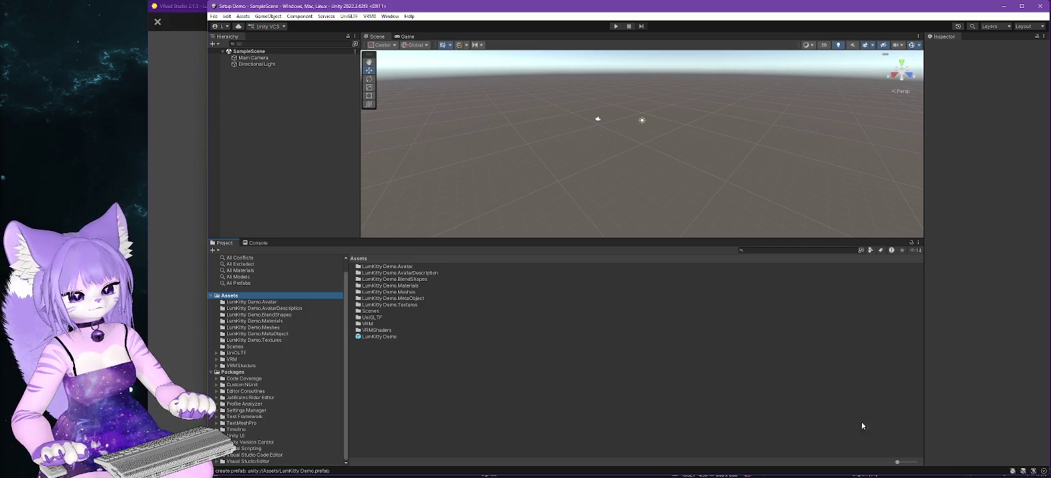
{"action": "left_click_drag", "start_coordinate": [897, 462], "coordinate": [909, 463]}
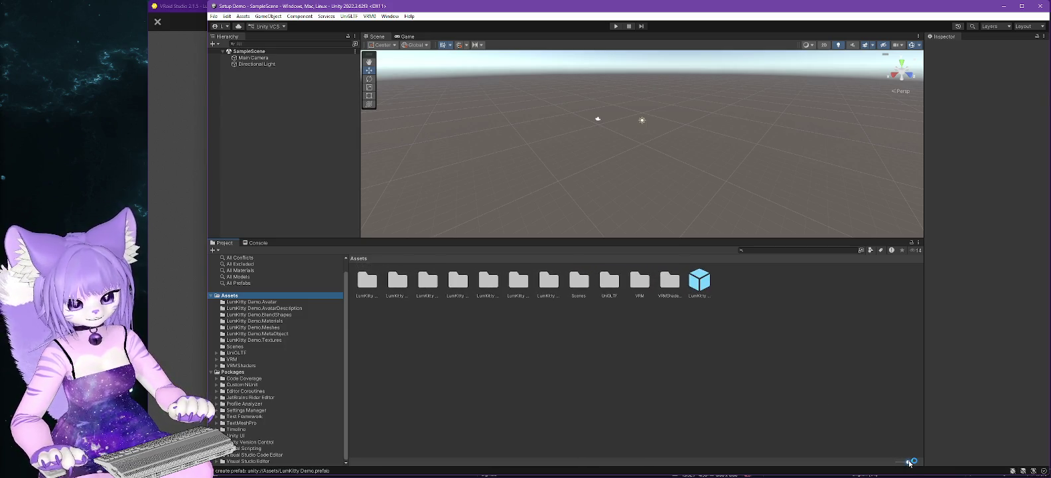
{"action": "left_click", "coordinate": [705, 283]}
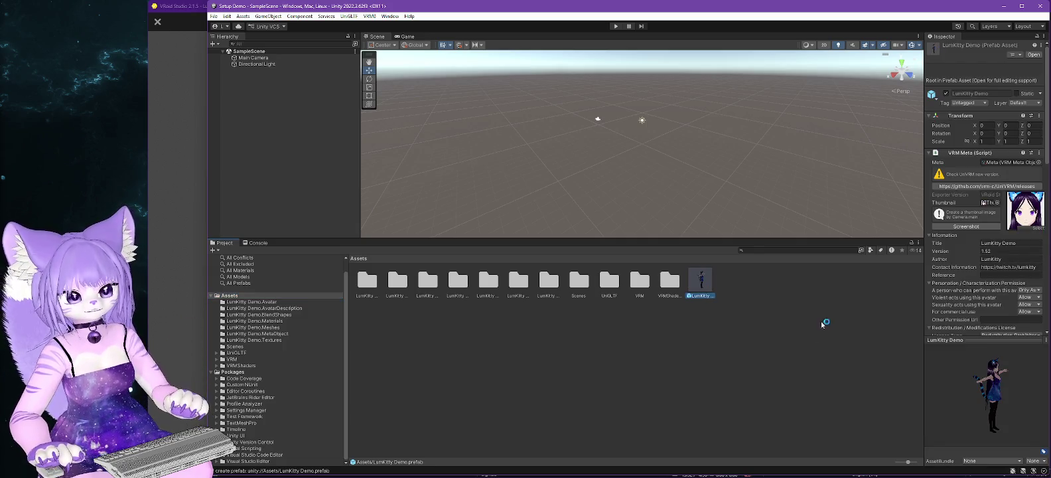
Step: Place the LumKitty Demo prefab into SampleScene and frame the T-posed avatar at the origin
{"action": "left_click_drag", "start_coordinate": [728, 240], "coordinate": [725, 277]}
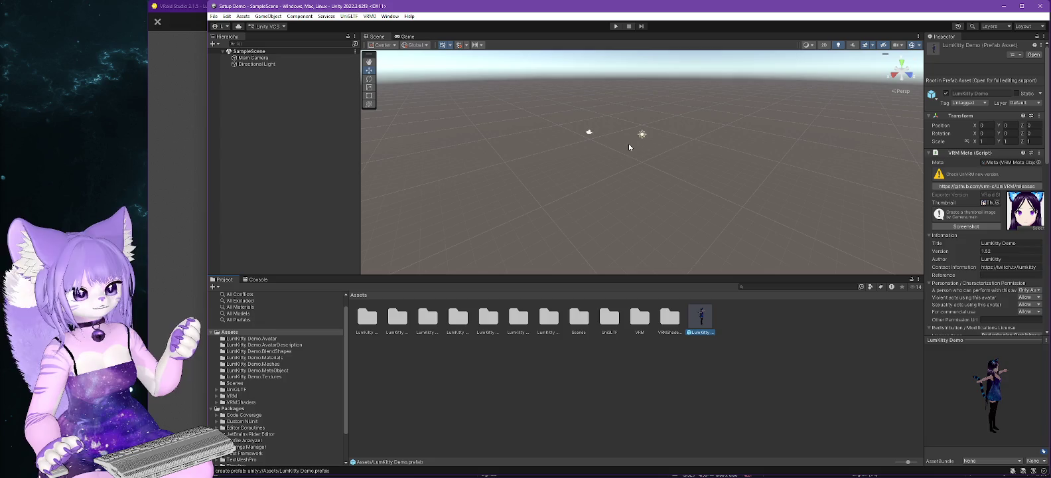
{"action": "mouse_move", "coordinate": [701, 328]}
{"action": "left_mouse_down"}
{"action": "mouse_move", "coordinate": [678, 171]}
{"action": "mouse_move", "coordinate": [645, 139]}
{"action": "mouse_move", "coordinate": [324, 122]}
{"action": "mouse_move", "coordinate": [253, 53]}
{"action": "left_mouse_up"}
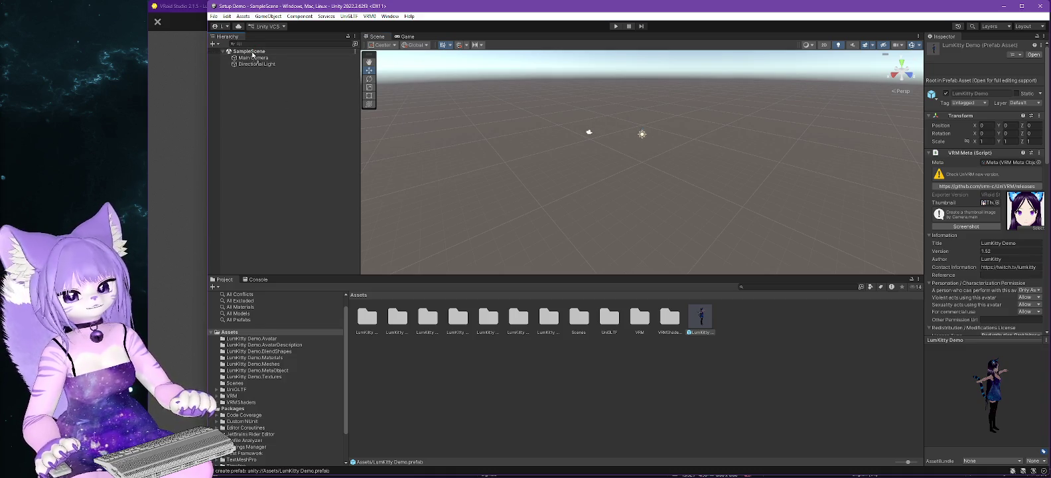
{"action": "scroll", "coordinate": [694, 123], "scroll_direction": "up", "scroll_amount": 3}
{"action": "scroll", "coordinate": [686, 110], "scroll_direction": "up", "scroll_amount": 5}
{"action": "key", "text": "f"}
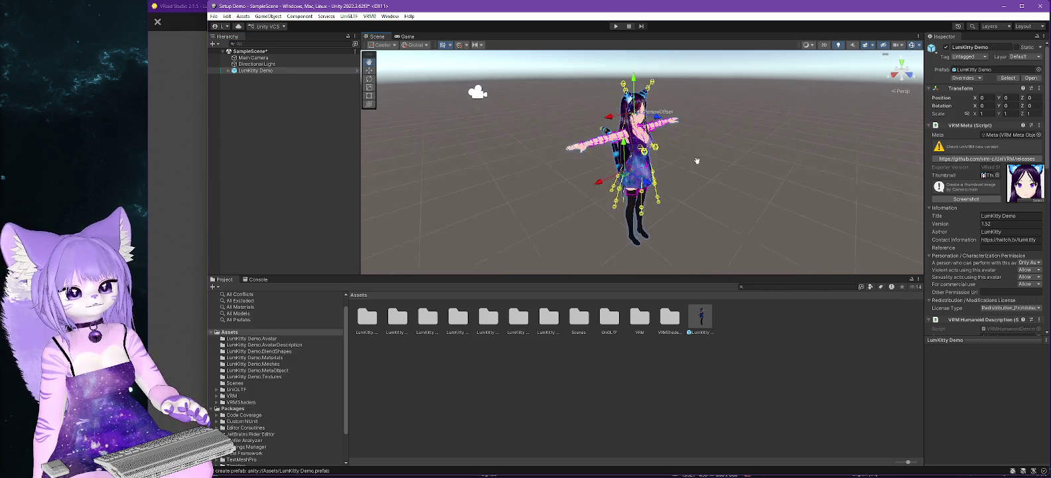
{"action": "left_click", "coordinate": [697, 187]}
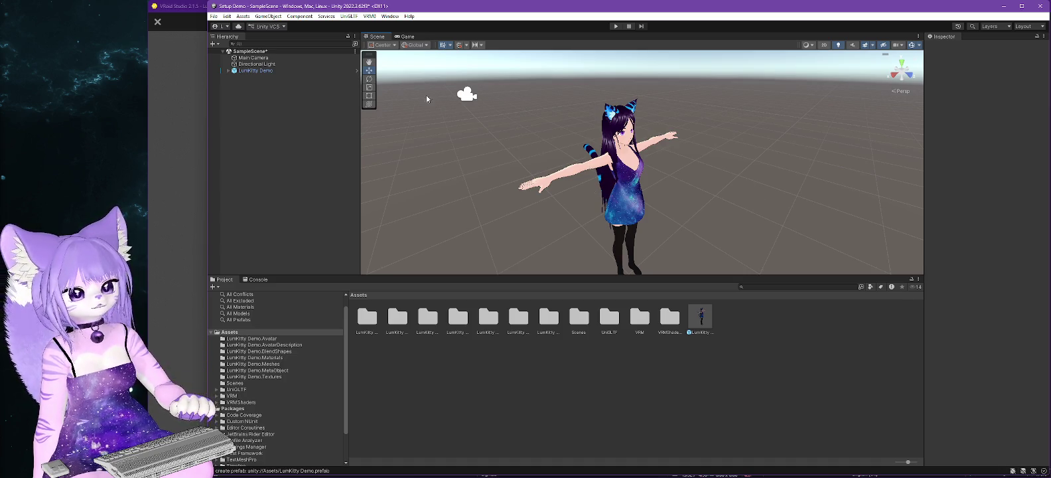
{"action": "left_click", "coordinate": [243, 16]}
Step: Import the NEBLite v1.2.2 package from Pimp My VRoid > Unity Plugins with all its files
{"action": "mouse_move", "coordinate": [268, 115]}
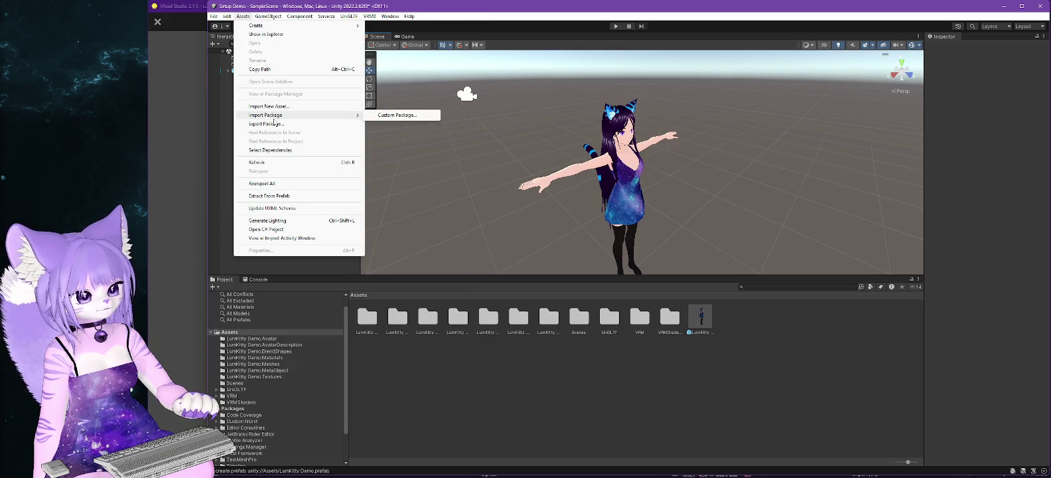
{"action": "left_click", "coordinate": [398, 115]}
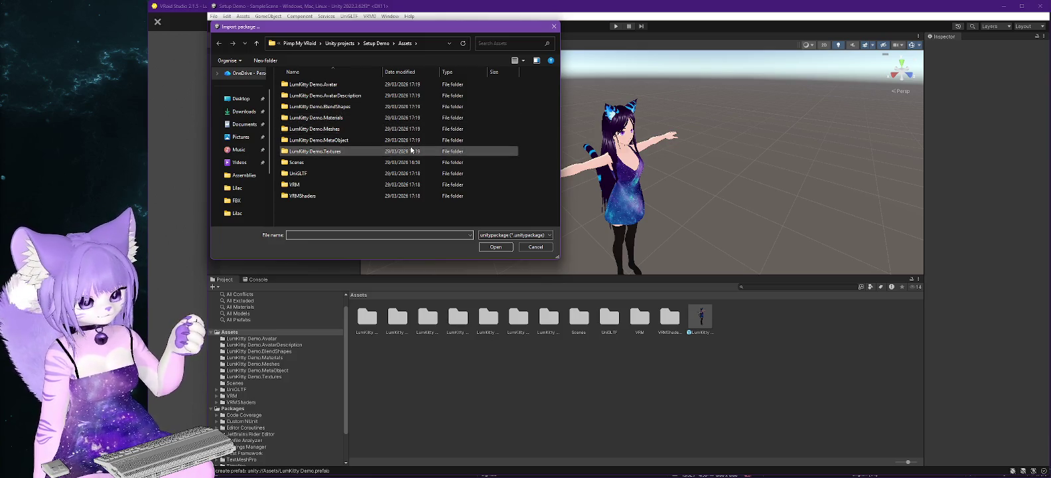
{"action": "left_click", "coordinate": [301, 43]}
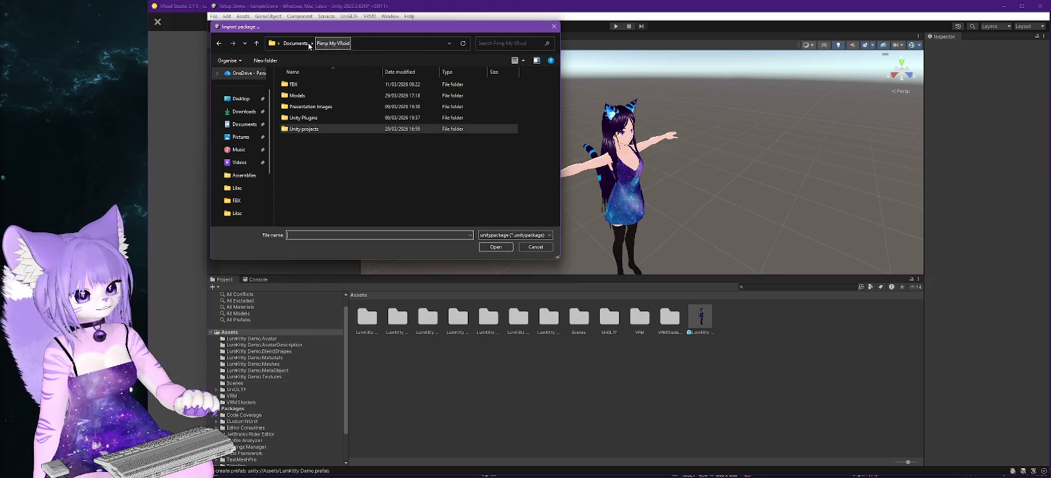
{"action": "double_click", "coordinate": [310, 120]}
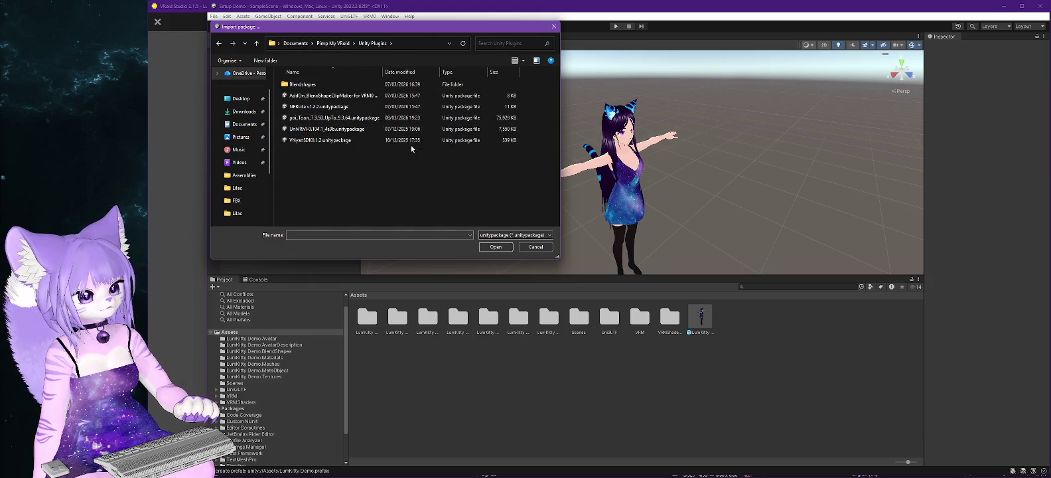
{"action": "double_click", "coordinate": [314, 107]}
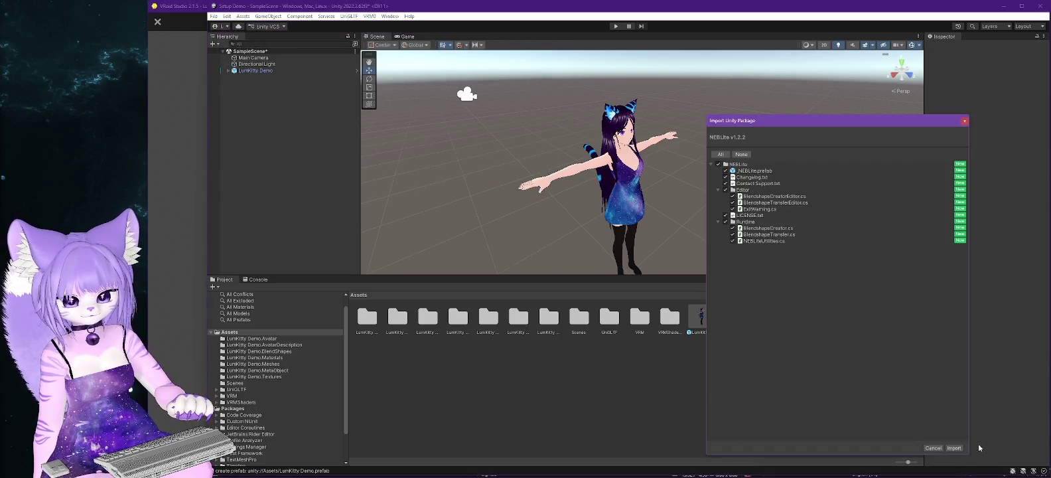
{"action": "left_click", "coordinate": [953, 448]}
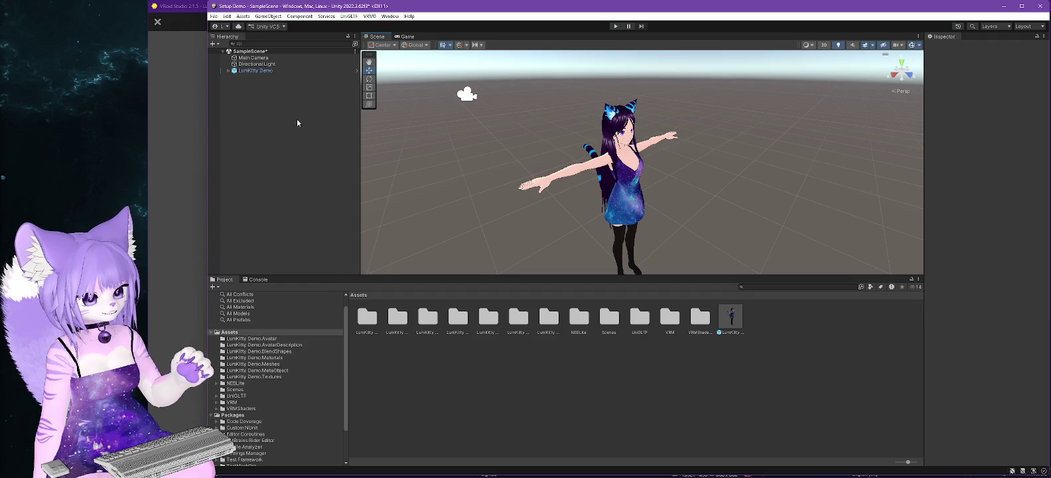
{"action": "left_click", "coordinate": [242, 16]}
Step: Import the AddOn_BlendShapeClipMaker for VRM0 v1.2.5 package from the Unity Plugins folder
{"action": "mouse_move", "coordinate": [272, 115]}
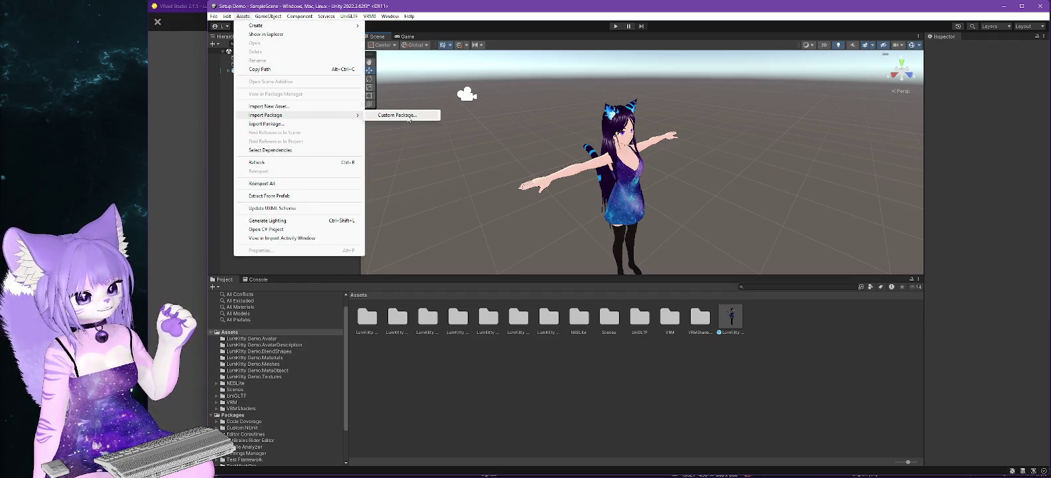
{"action": "left_click", "coordinate": [410, 114]}
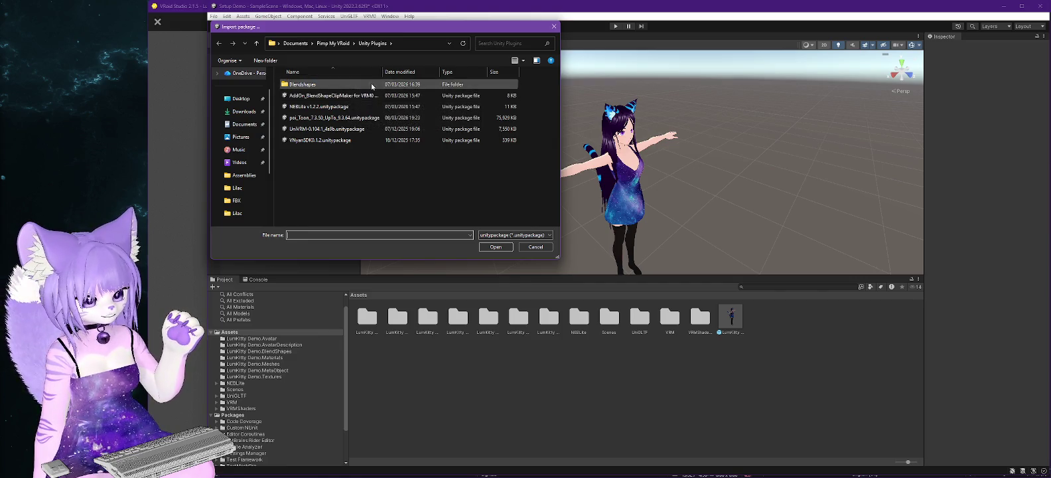
{"action": "double_click", "coordinate": [330, 98]}
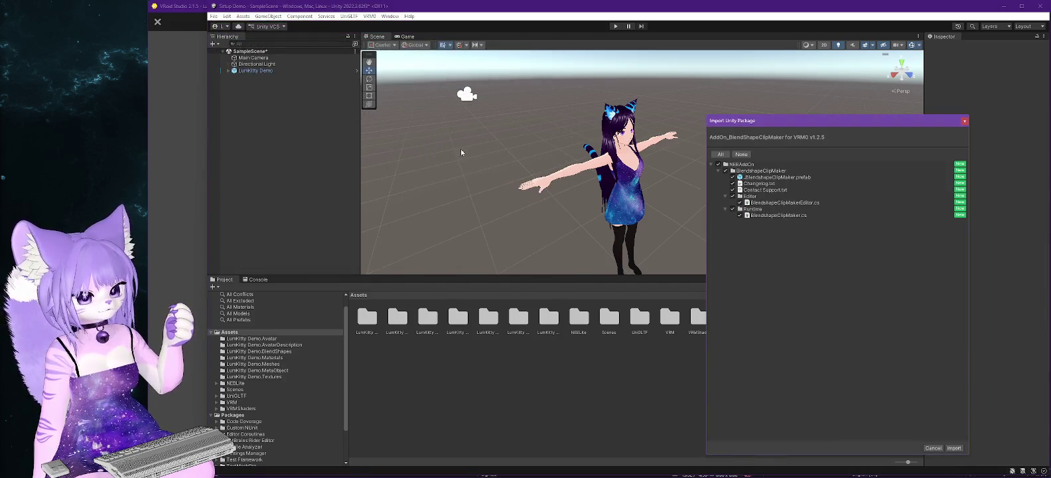
{"action": "left_click", "coordinate": [953, 447]}
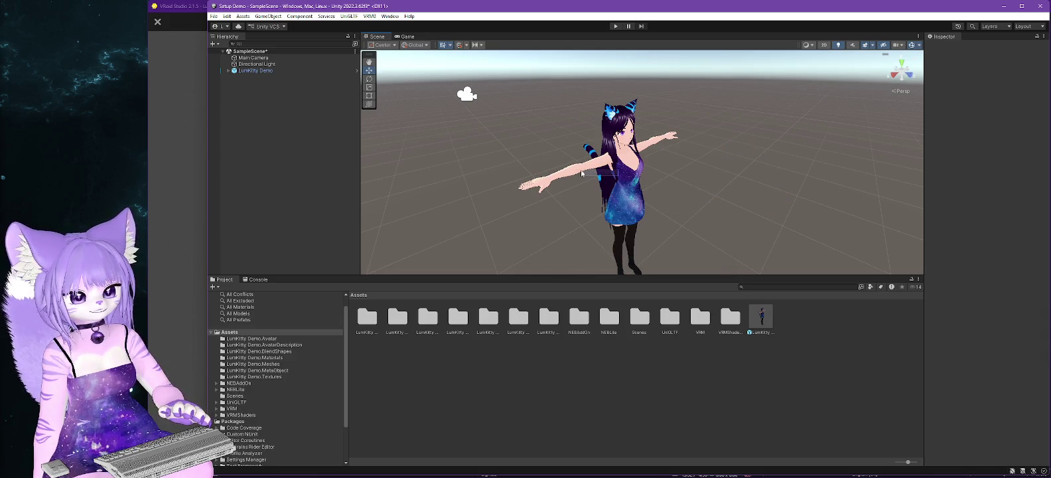
{"action": "scroll", "coordinate": [737, 232], "scroll_direction": "up", "scroll_amount": 5}
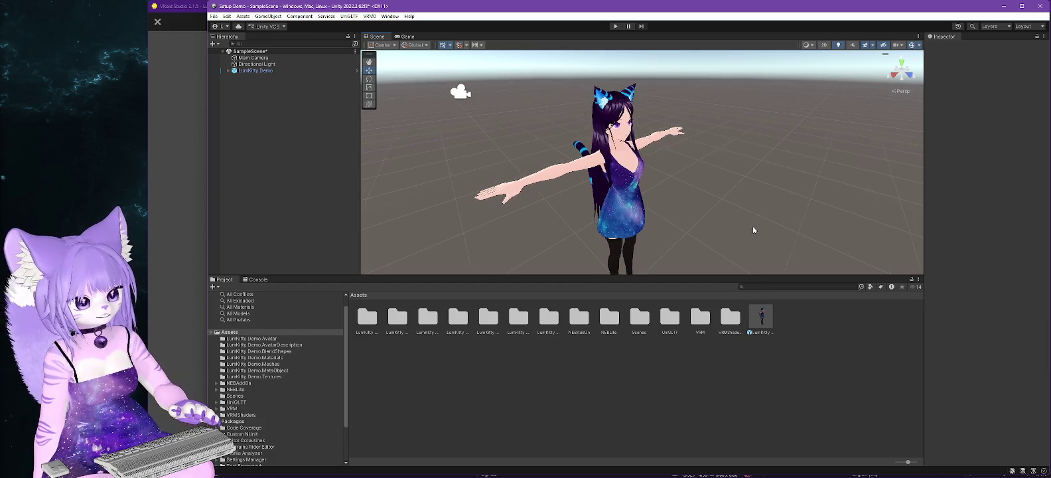
Step: Open the LumKitty Demo BlendShape asset from its BlendShapes folder, with assets shown as a list
{"action": "left_click", "coordinate": [281, 351]}
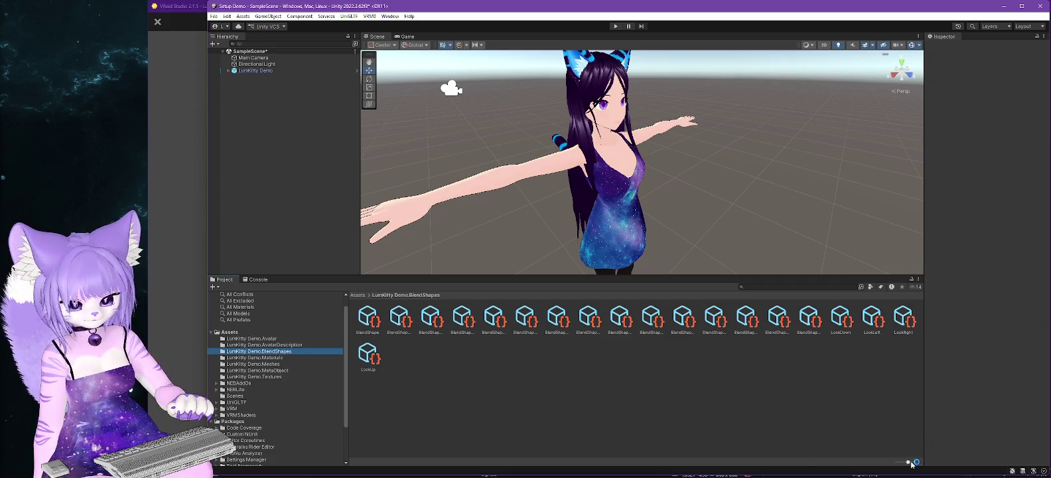
{"action": "left_click_drag", "start_coordinate": [911, 461], "coordinate": [879, 463]}
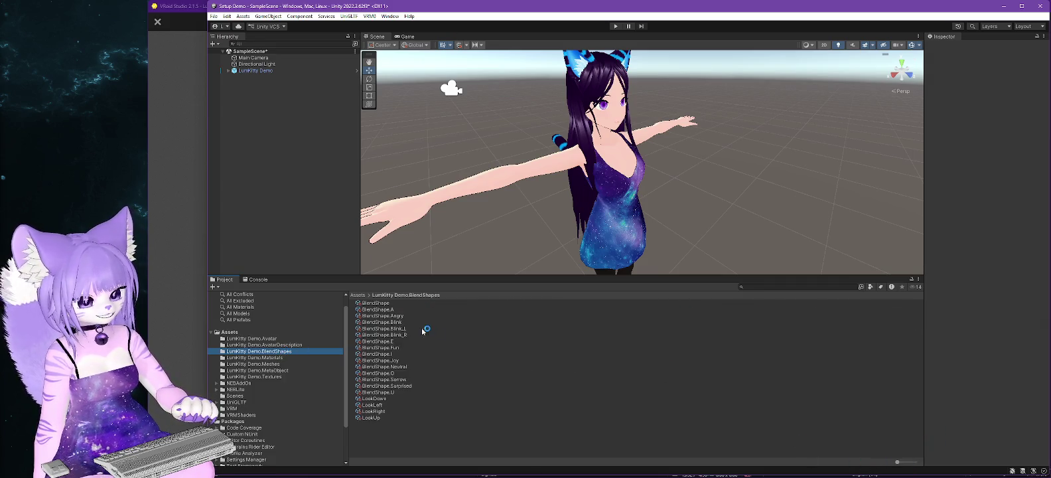
{"action": "left_click", "coordinate": [383, 304]}
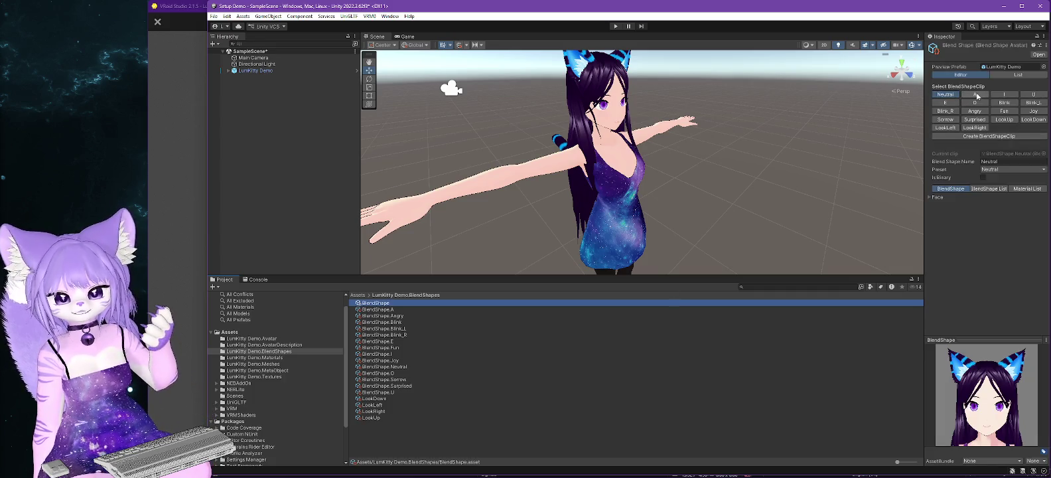
Step: Preview the A, U, O, Blink, Blink_L, Blink_R, Angry, Fun, Joy and Sorrow clips
{"action": "left_click", "coordinate": [979, 96]}
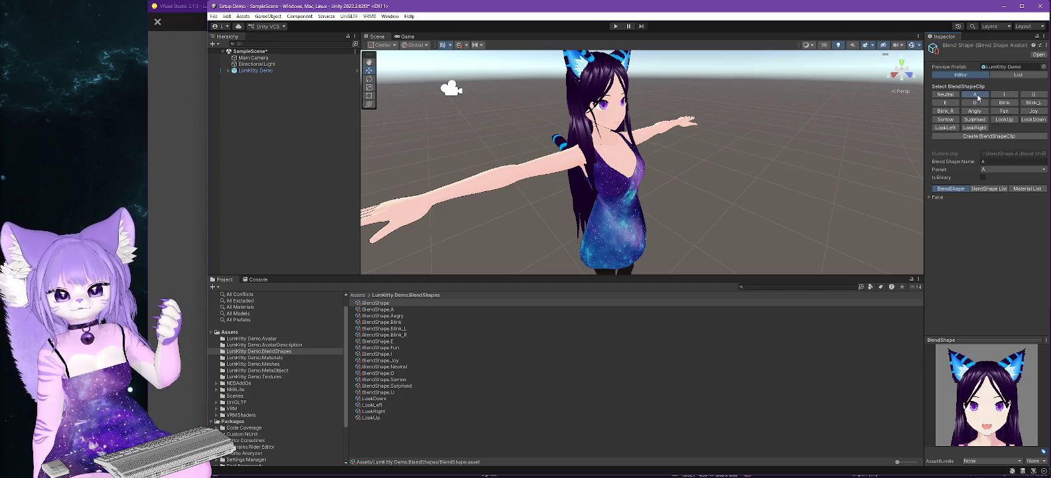
{"action": "left_click", "coordinate": [1032, 95]}
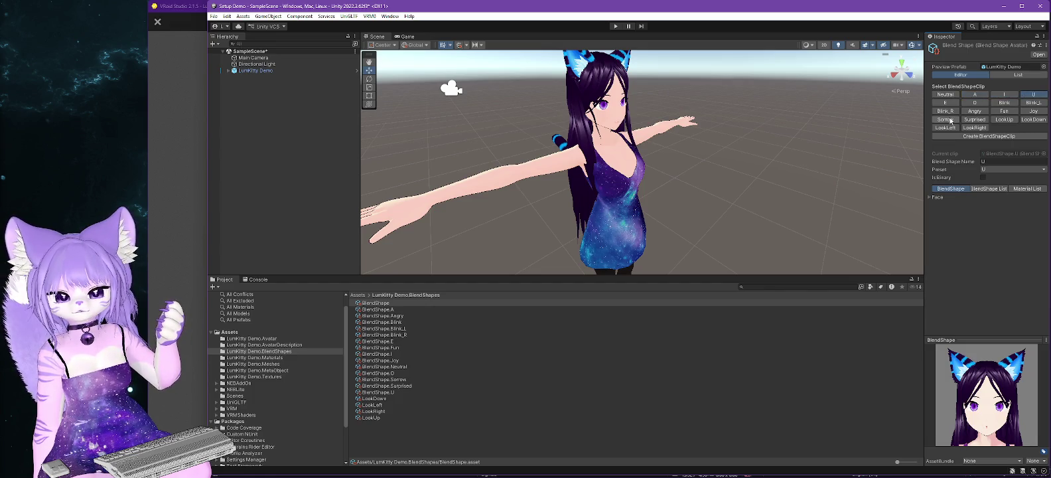
{"action": "left_click", "coordinate": [975, 103]}
{"action": "left_click", "coordinate": [1003, 103]}
{"action": "left_click", "coordinate": [1032, 103]}
{"action": "left_click", "coordinate": [945, 111]}
{"action": "left_click", "coordinate": [975, 110]}
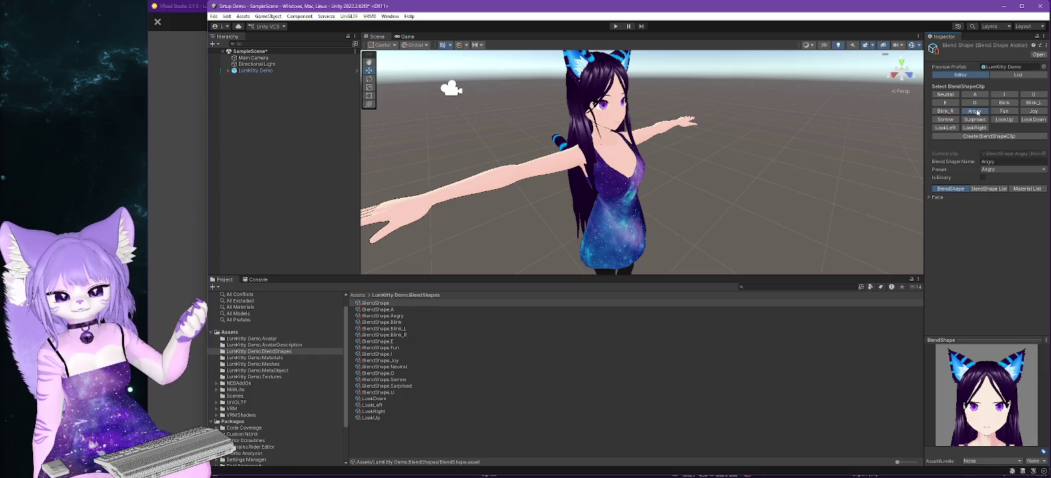
{"action": "left_click", "coordinate": [1004, 111]}
{"action": "left_click", "coordinate": [1033, 111]}
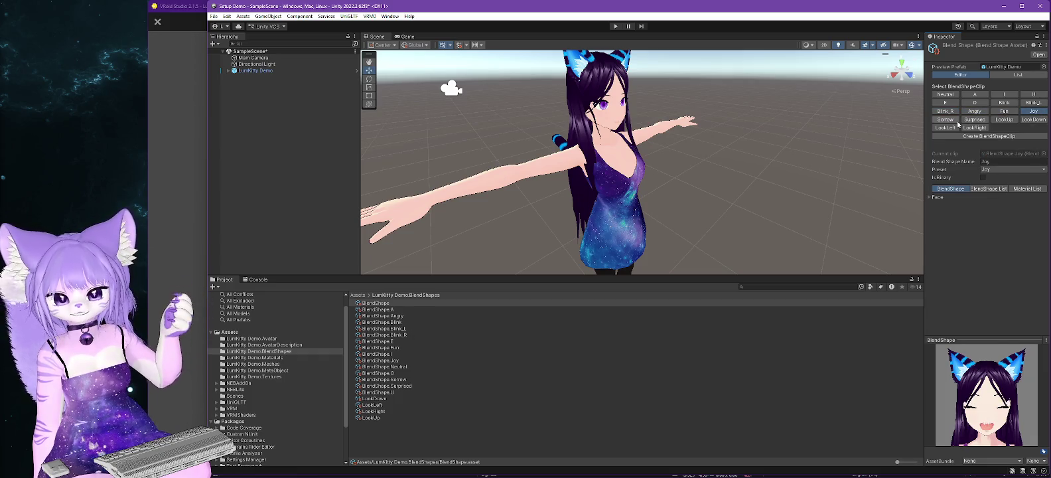
{"action": "left_click", "coordinate": [944, 119]}
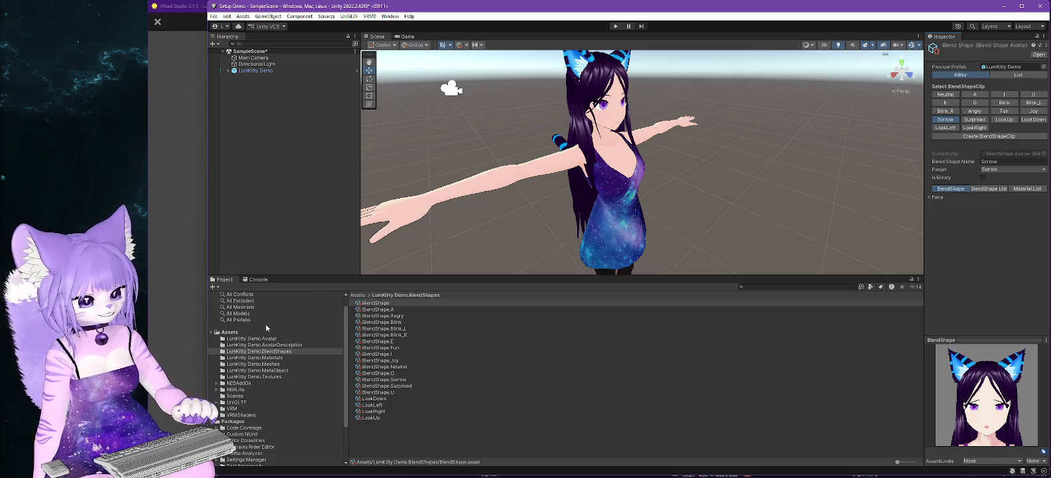
Step: Drag the _NEBLite prefab from the NEBLite folder into the scene and widen the Inspector
{"action": "left_click", "coordinate": [233, 390]}
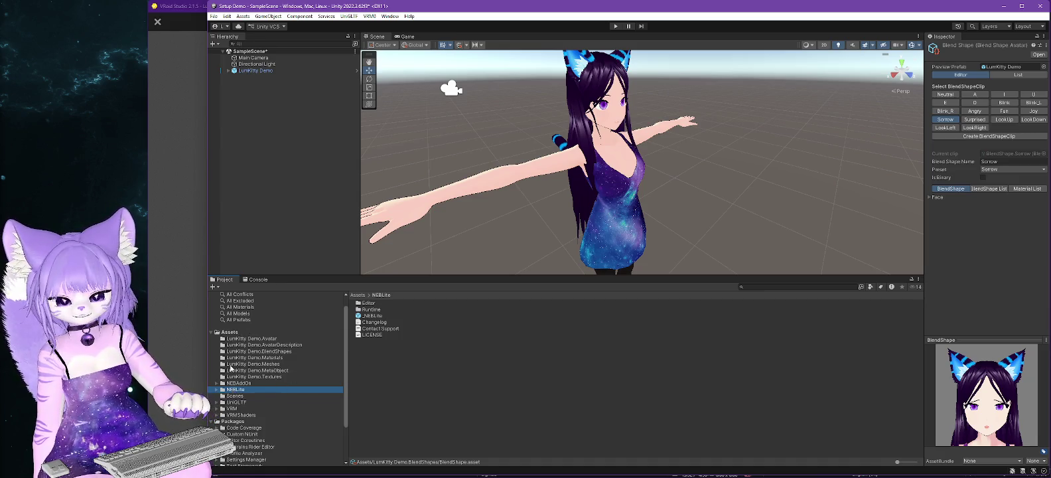
{"action": "left_click", "coordinate": [371, 315]}
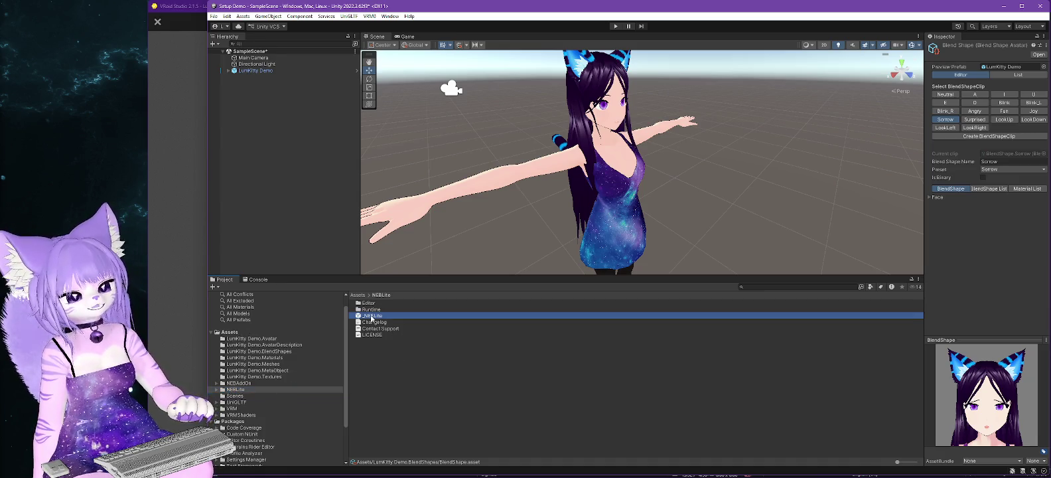
{"action": "mouse_move", "coordinate": [372, 317]}
{"action": "left_mouse_down"}
{"action": "mouse_move", "coordinate": [418, 195]}
{"action": "mouse_move", "coordinate": [251, 56]}
{"action": "left_mouse_up"}
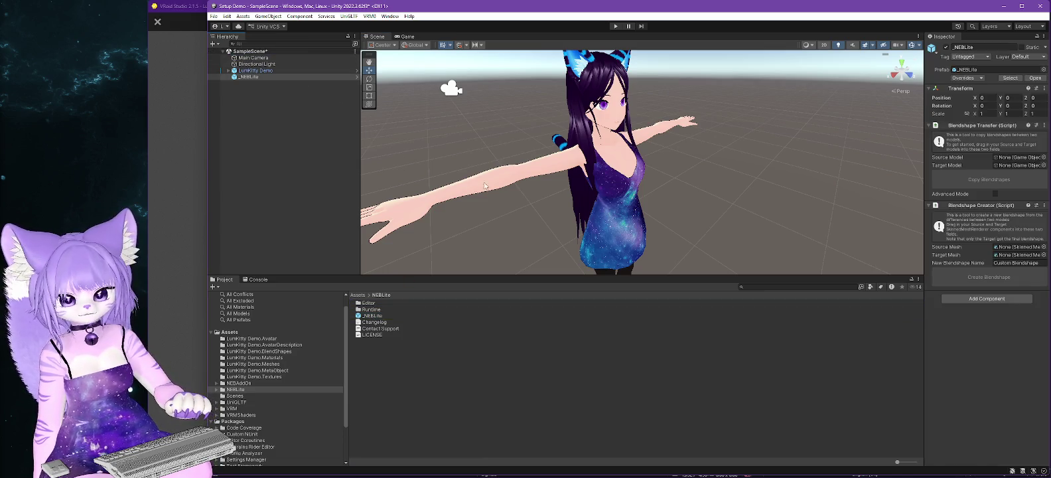
{"action": "left_click_drag", "start_coordinate": [924, 158], "coordinate": [857, 157]}
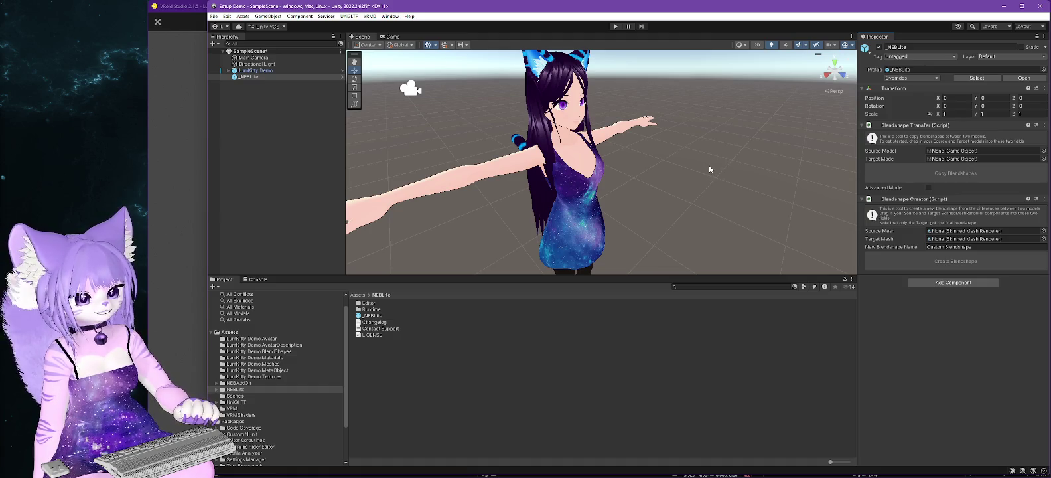
{"action": "scroll", "coordinate": [641, 166], "scroll_direction": "down", "scroll_amount": 3}
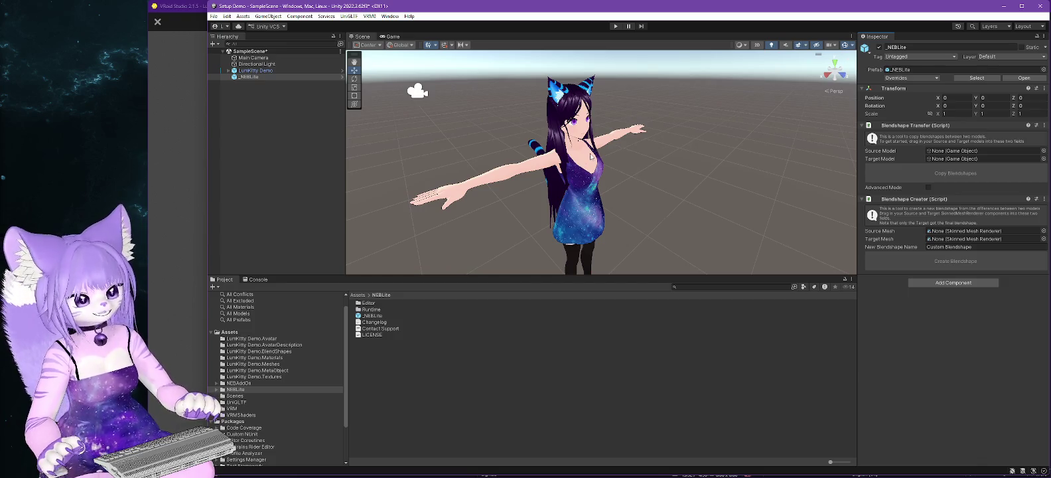
{"action": "left_click", "coordinate": [369, 16]}
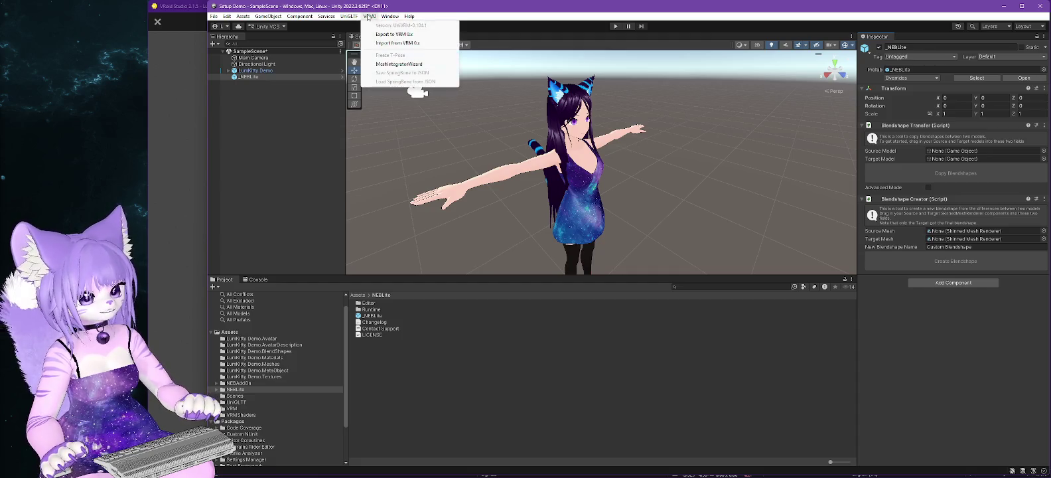
Step: Import Unity Plugins/Reference Model.vrm as a VRM 0.x model, saving it as Reference Model.prefab
{"action": "left_click", "coordinate": [389, 43]}
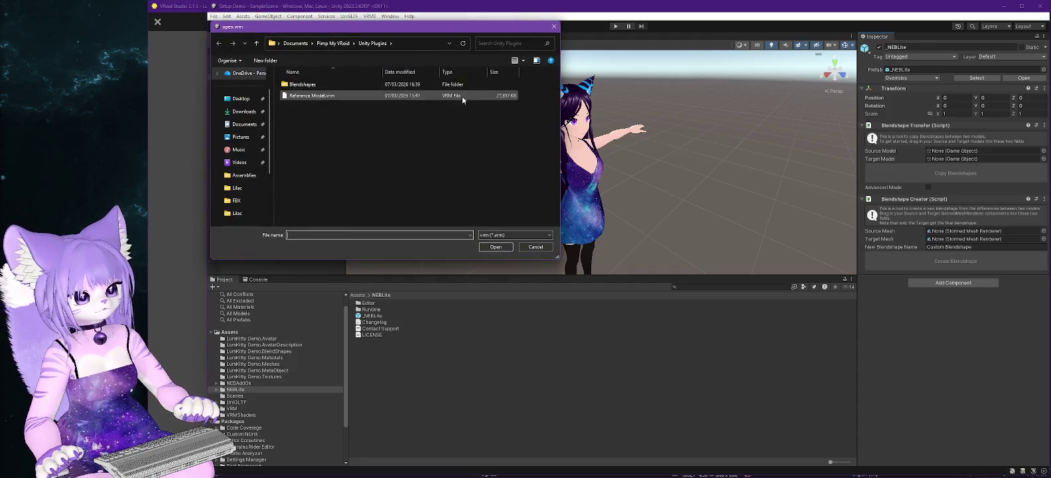
{"action": "left_click", "coordinate": [333, 43]}
{"action": "double_click", "coordinate": [305, 118]}
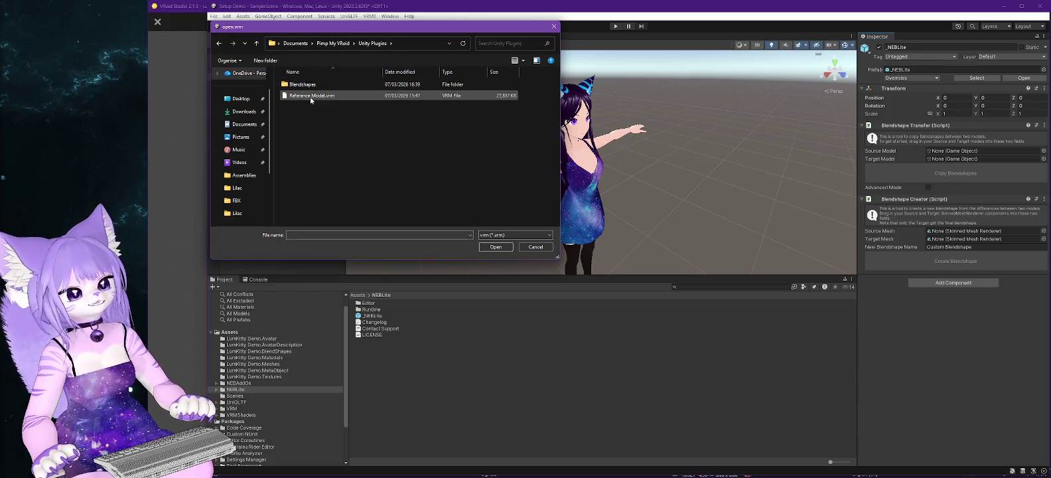
{"action": "double_click", "coordinate": [310, 96]}
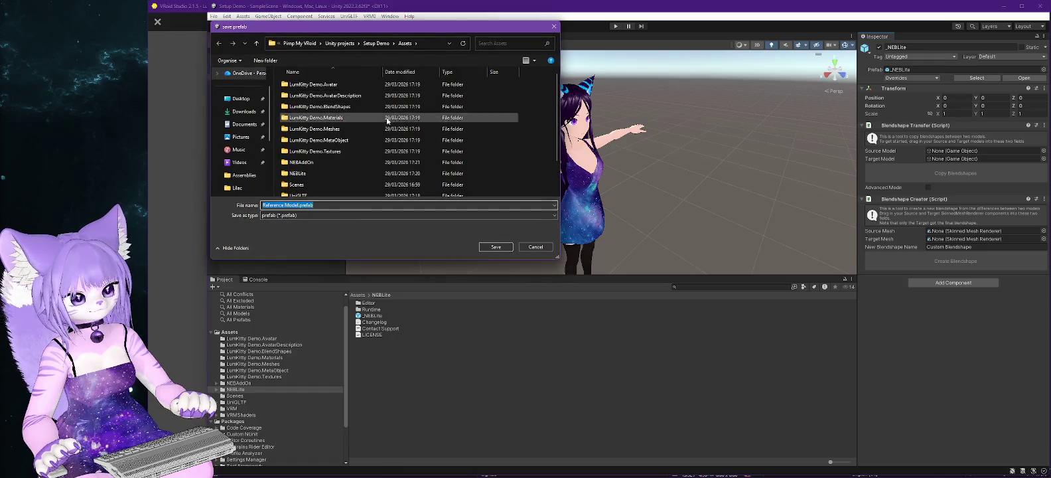
{"action": "left_click", "coordinate": [496, 246]}
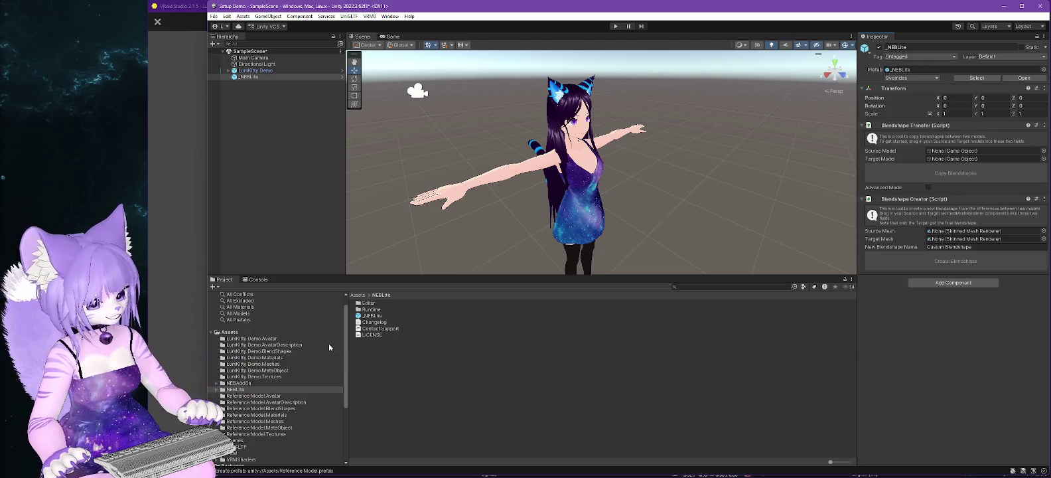
{"action": "left_click", "coordinate": [267, 402]}
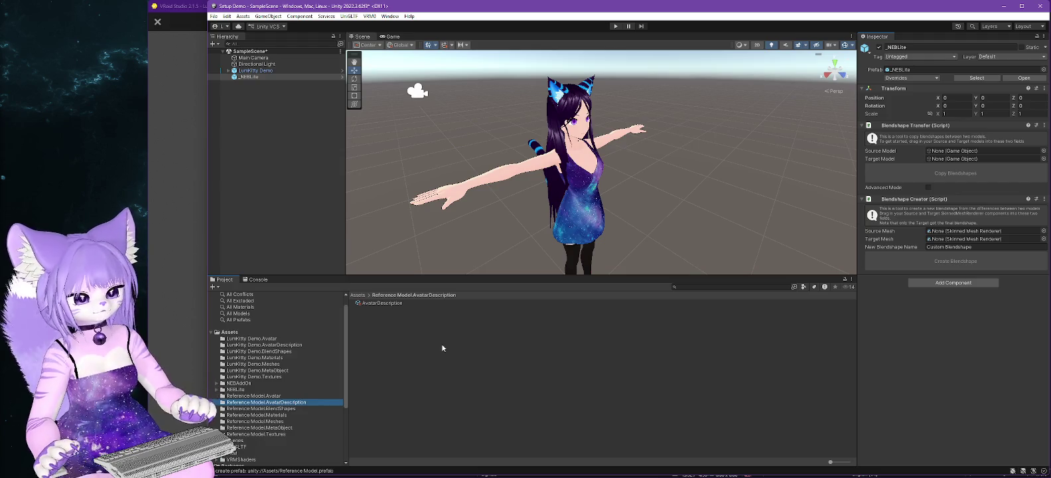
Step: Drag the Reference Model prefab into the scene and slide it along X beside LumKitty Demo
{"action": "left_click", "coordinate": [292, 333]}
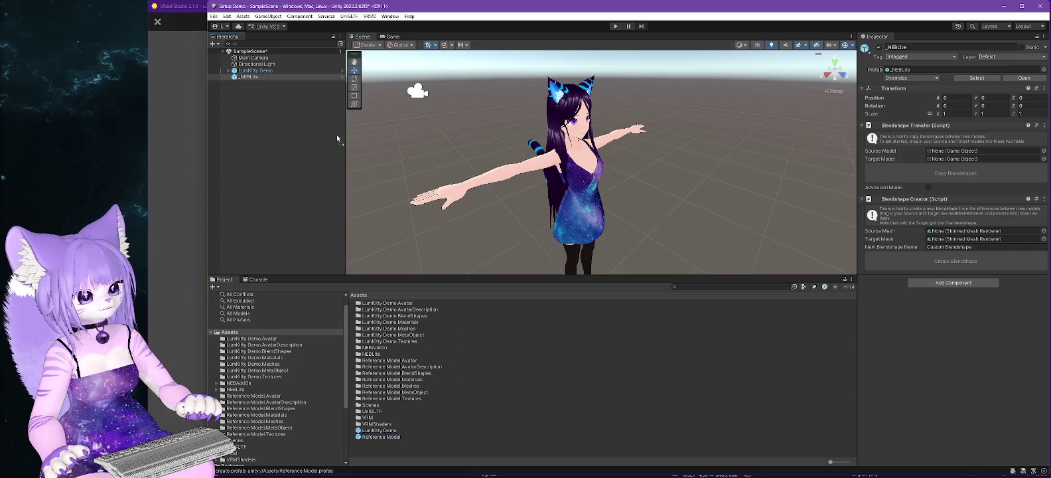
{"action": "left_click_drag", "start_coordinate": [270, 60], "coordinate": [265, 93]}
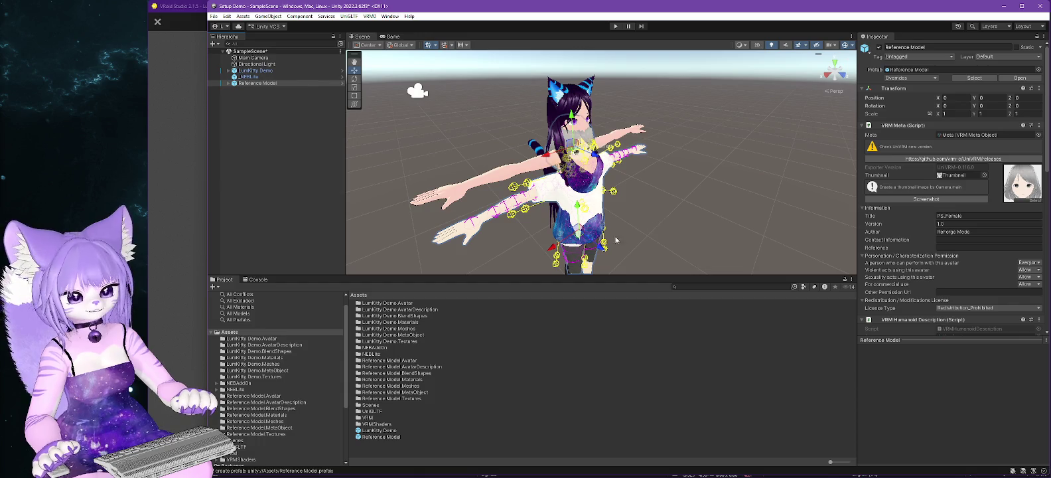
{"action": "left_click_drag", "start_coordinate": [552, 249], "coordinate": [660, 124]}
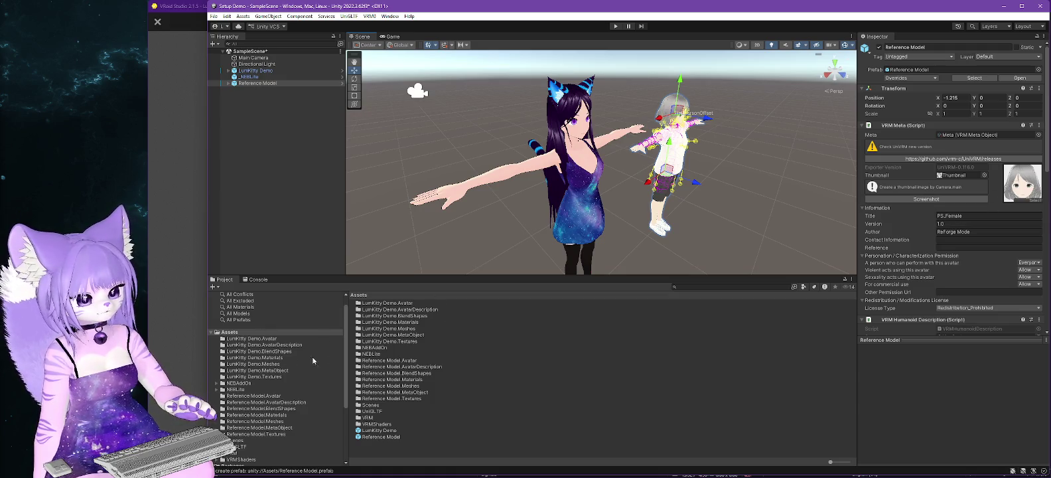
Step: Frame both models and open the Reference Model's BlendShape asset from its BlendShapes folder
{"action": "left_click", "coordinate": [285, 408]}
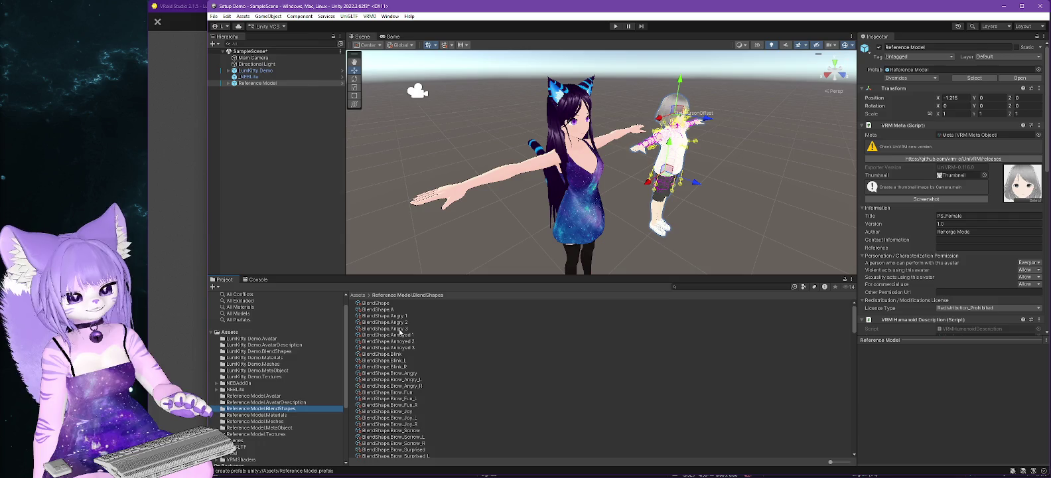
{"action": "left_click", "coordinate": [643, 205]}
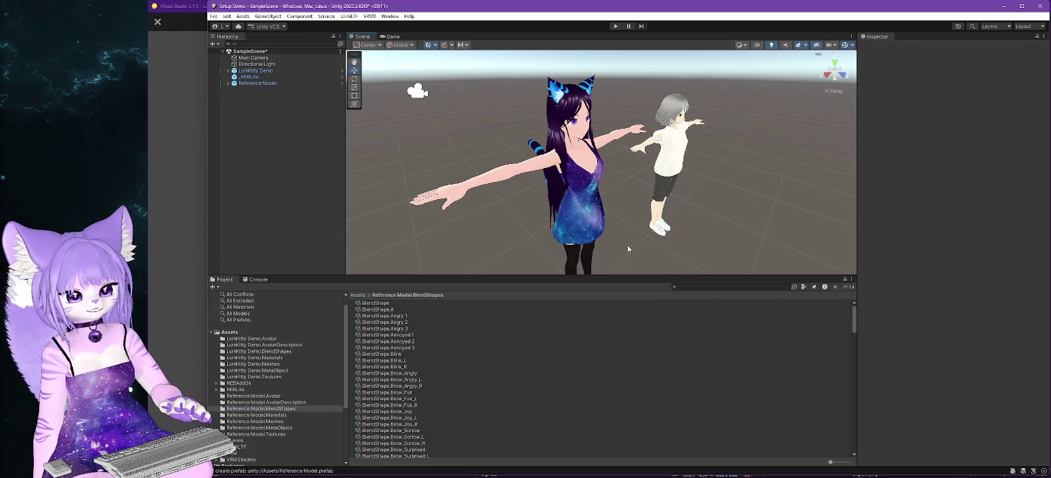
{"action": "left_click_drag", "start_coordinate": [643, 206], "coordinate": [615, 213]}
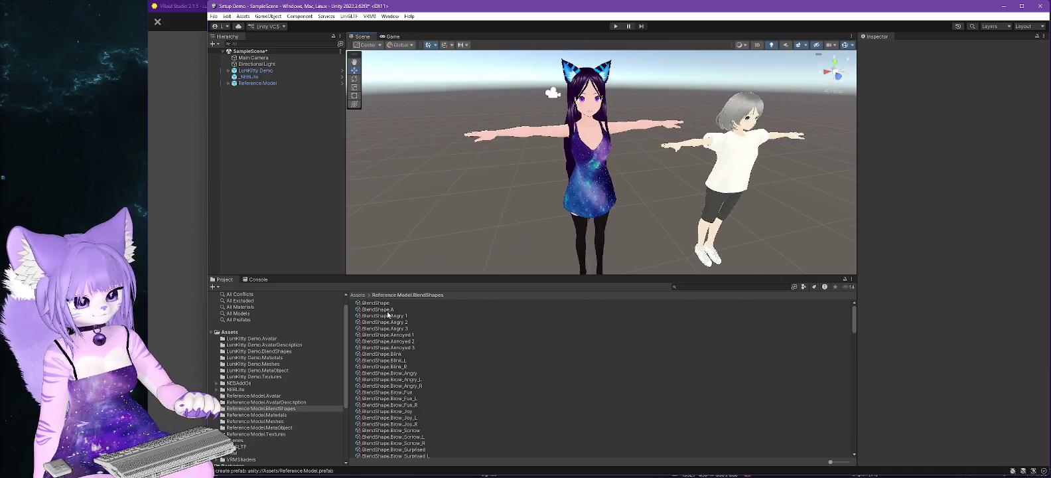
{"action": "scroll", "coordinate": [422, 356], "scroll_direction": "down", "scroll_amount": 5}
{"action": "scroll", "coordinate": [422, 356], "scroll_direction": "down", "scroll_amount": 3}
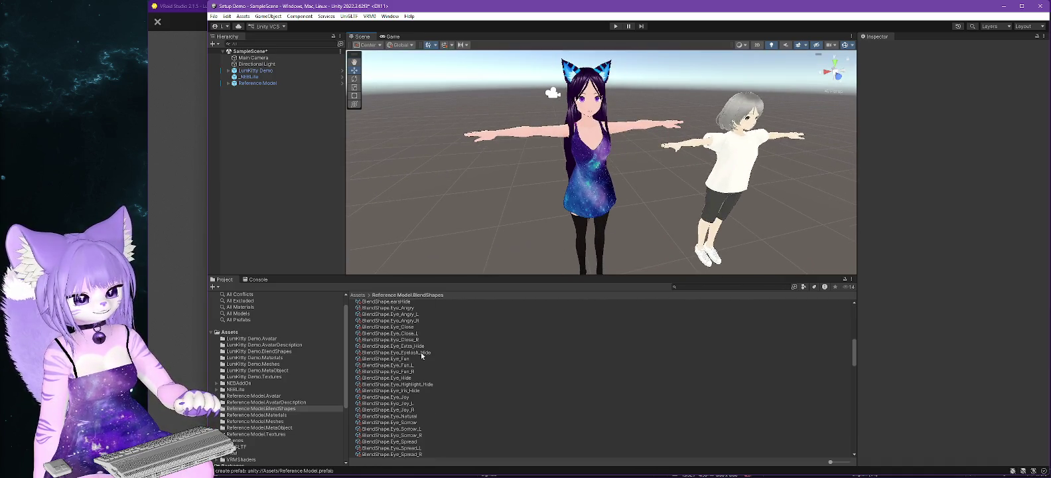
{"action": "scroll", "coordinate": [413, 366], "scroll_direction": "down", "scroll_amount": 5}
{"action": "scroll", "coordinate": [413, 366], "scroll_direction": "down", "scroll_amount": 7}
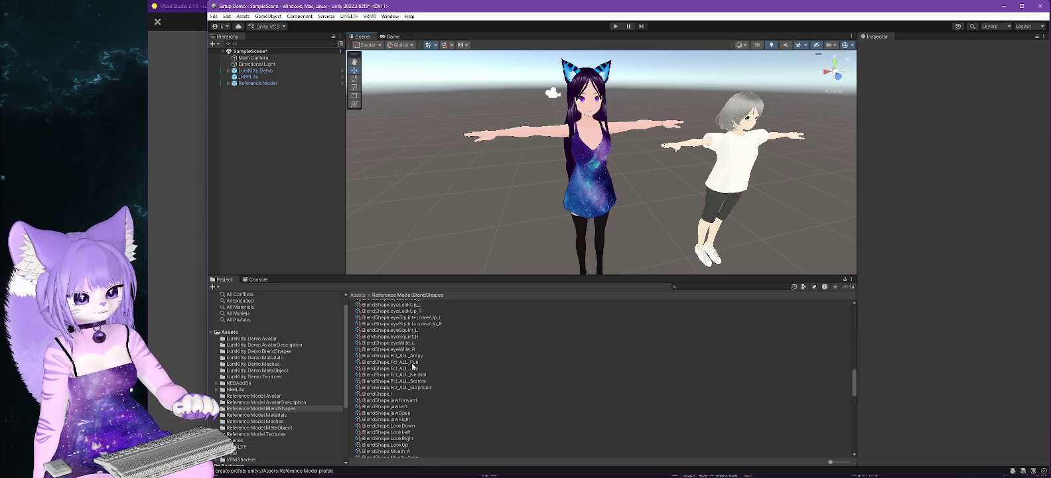
{"action": "scroll", "coordinate": [406, 367], "scroll_direction": "up", "scroll_amount": 20}
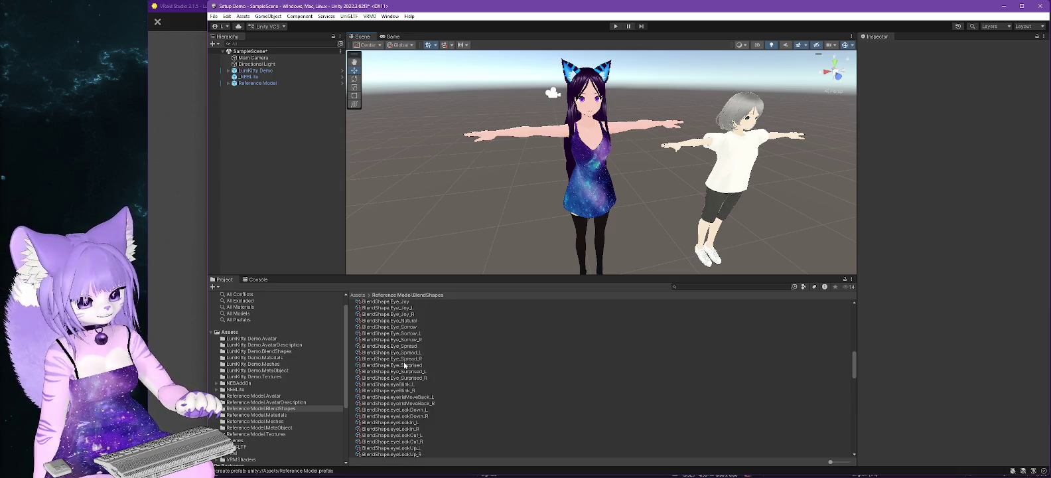
{"action": "left_click", "coordinate": [385, 303]}
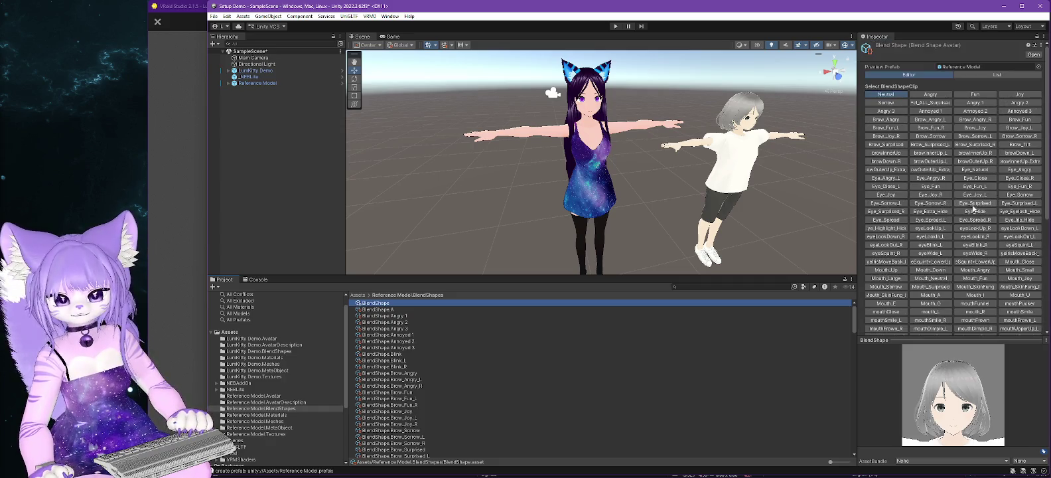
Step: Preview the browInnerUp_L, Eye_Fun, Eye_Joy_R, Mouth_Neutral, Mouth_Up and mouth_L clips
{"action": "left_click", "coordinate": [930, 153]}
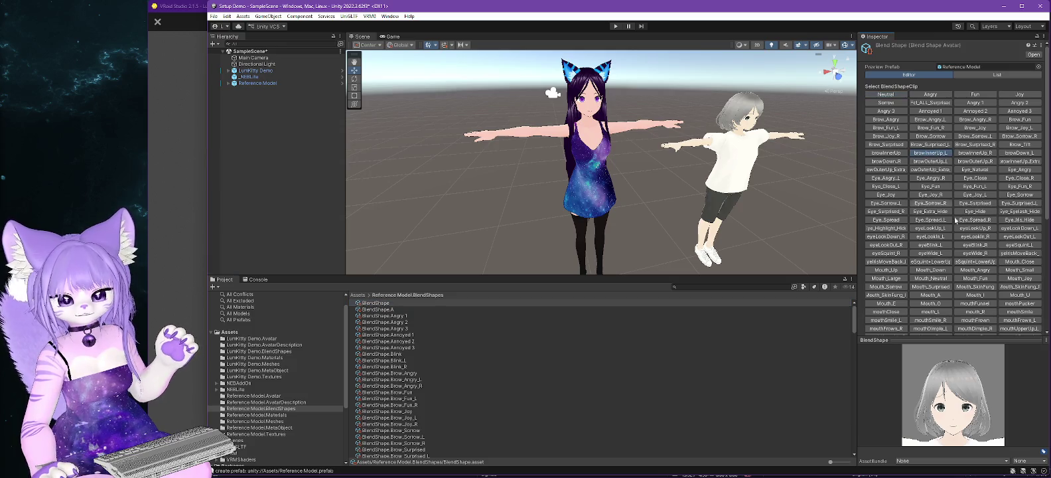
{"action": "left_click", "coordinate": [930, 187]}
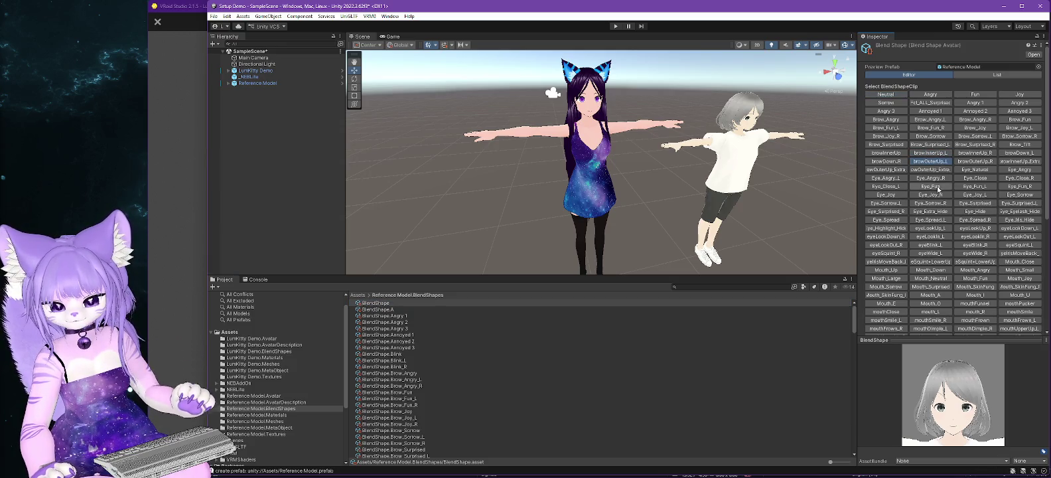
{"action": "left_click", "coordinate": [931, 195]}
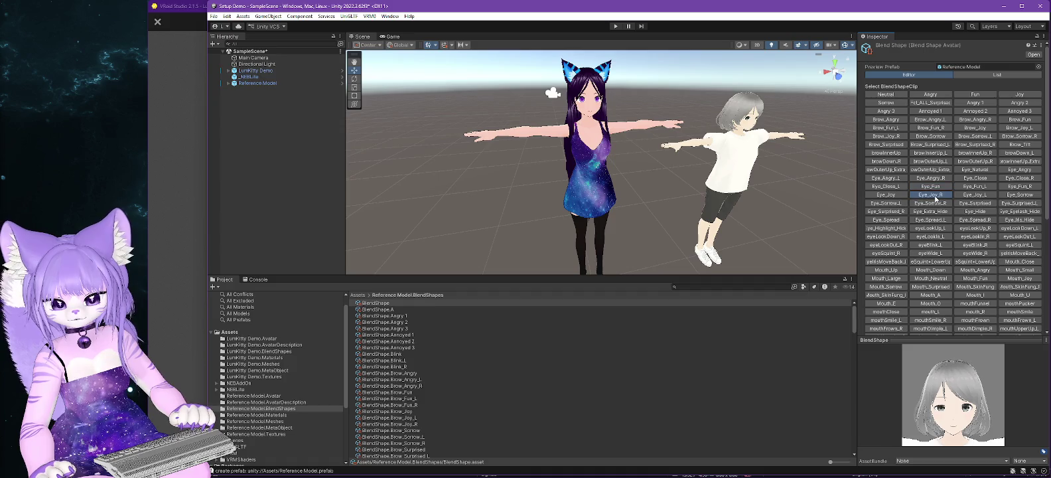
{"action": "left_click", "coordinate": [932, 279]}
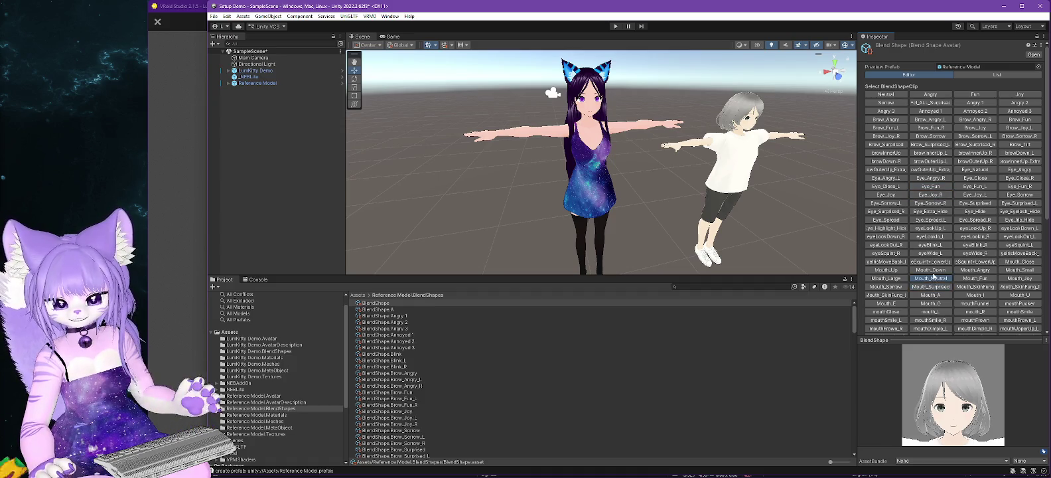
{"action": "left_click", "coordinate": [886, 270]}
{"action": "left_click", "coordinate": [930, 311]}
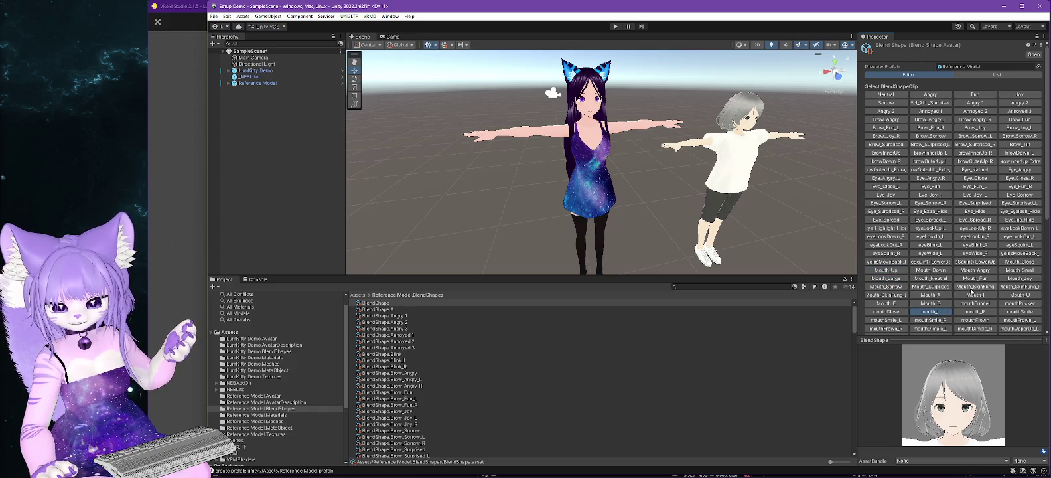
Step: Enlarge the face preview, check mouth_R and mouthSmile, then reselect _NEBLite
{"action": "scroll", "coordinate": [971, 288], "scroll_direction": "down", "scroll_amount": 2}
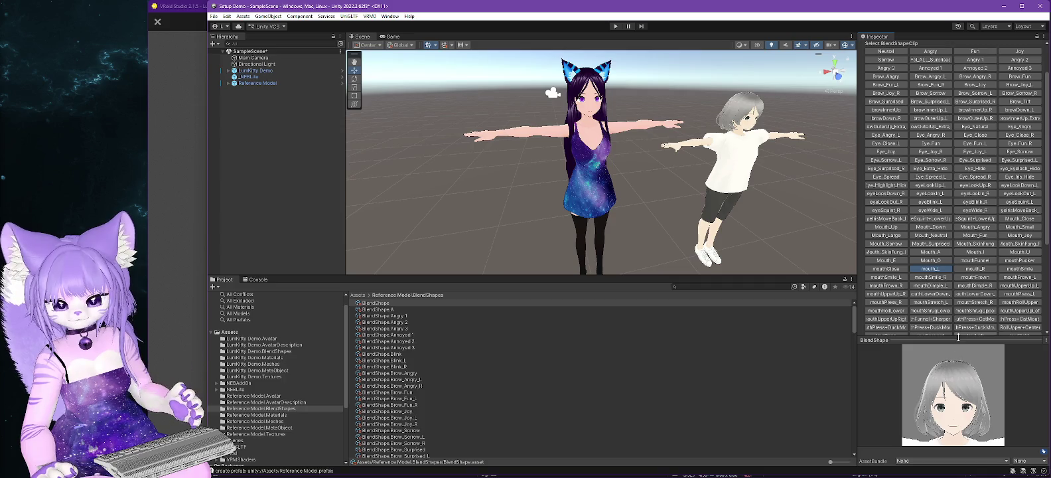
{"action": "left_click_drag", "start_coordinate": [960, 339], "coordinate": [964, 284]}
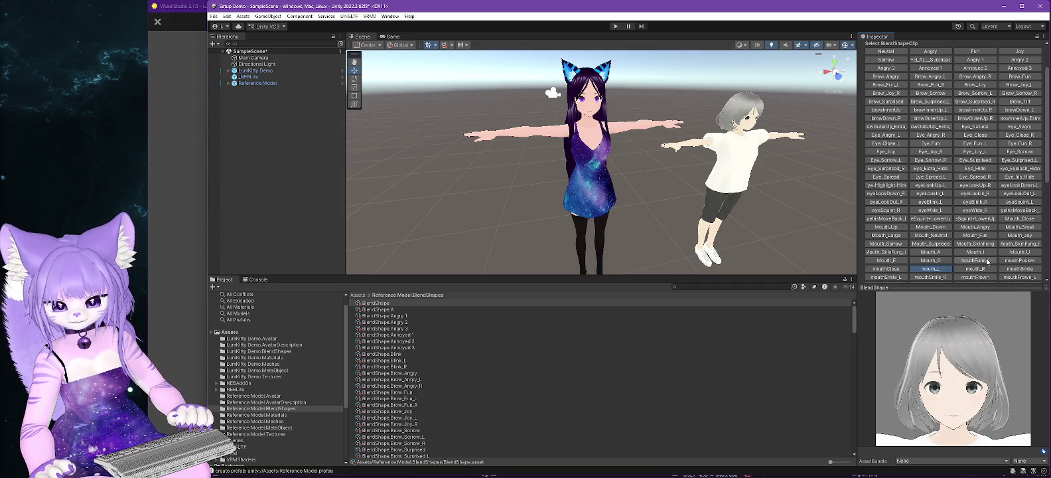
{"action": "left_click", "coordinate": [975, 268]}
{"action": "left_click", "coordinate": [1010, 269]}
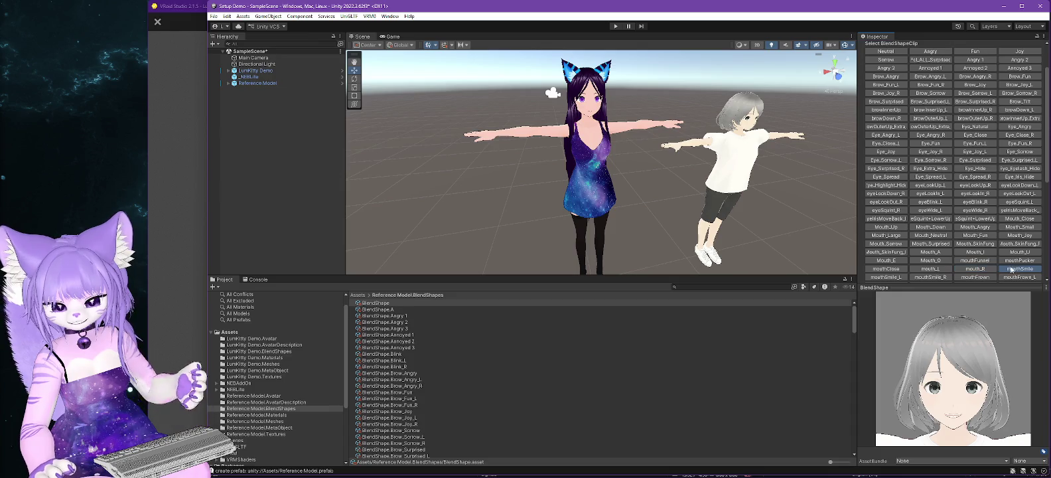
{"action": "left_click", "coordinate": [249, 77]}
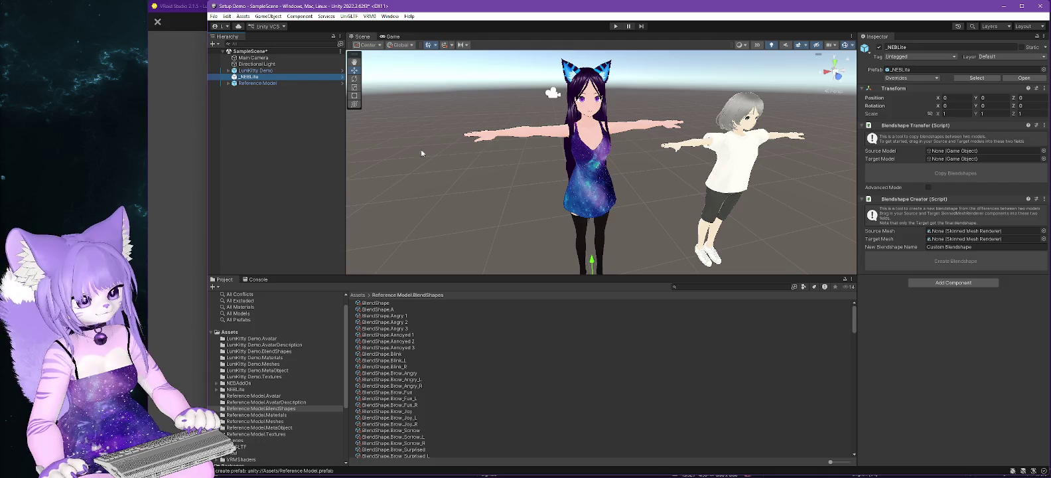
Step: Set Reference Model as source and LumKitty Demo as target, then copy the 172 blendshapes
{"action": "mouse_move", "coordinate": [248, 87]}
{"action": "left_mouse_down"}
{"action": "mouse_move", "coordinate": [919, 126]}
{"action": "mouse_move", "coordinate": [943, 152]}
{"action": "left_mouse_up"}
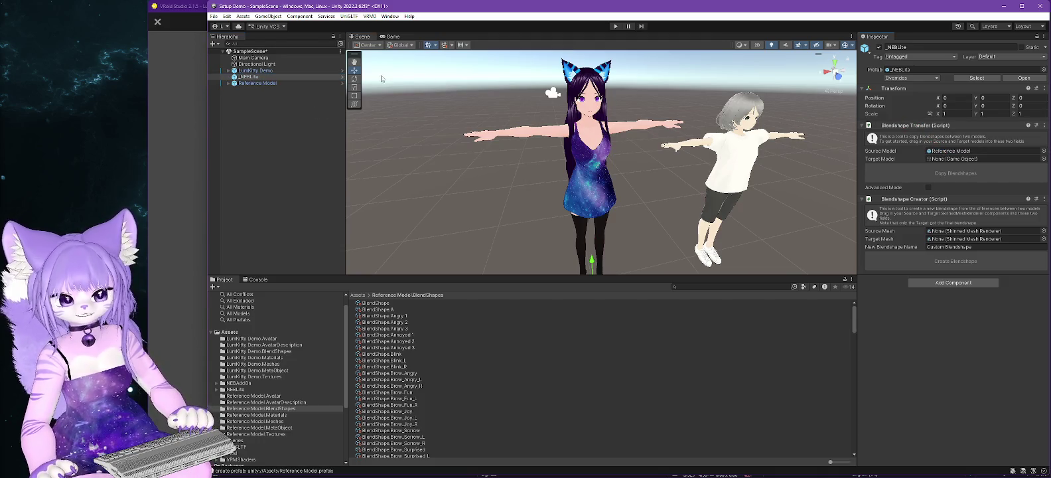
{"action": "mouse_move", "coordinate": [258, 71]}
{"action": "left_mouse_down"}
{"action": "mouse_move", "coordinate": [763, 116]}
{"action": "mouse_move", "coordinate": [945, 160]}
{"action": "left_mouse_up"}
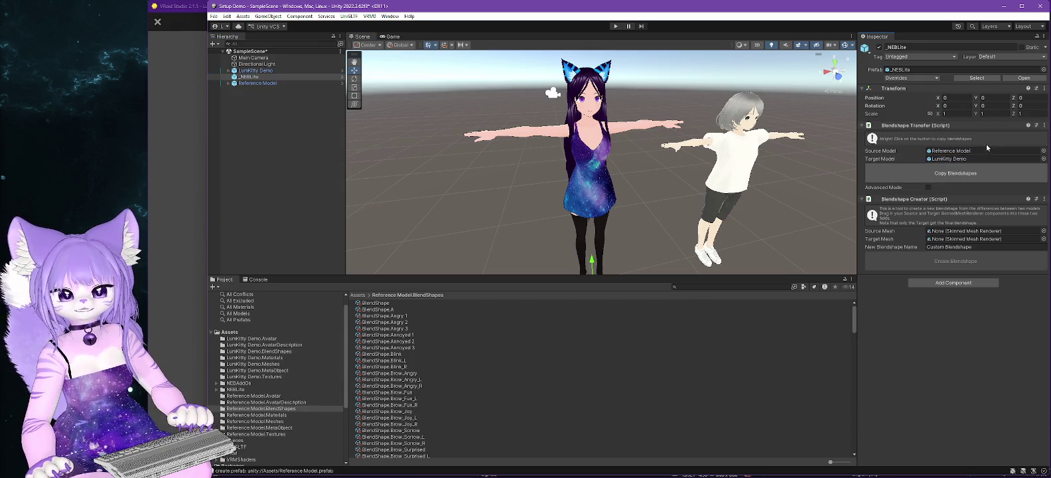
{"action": "left_click", "coordinate": [949, 176]}
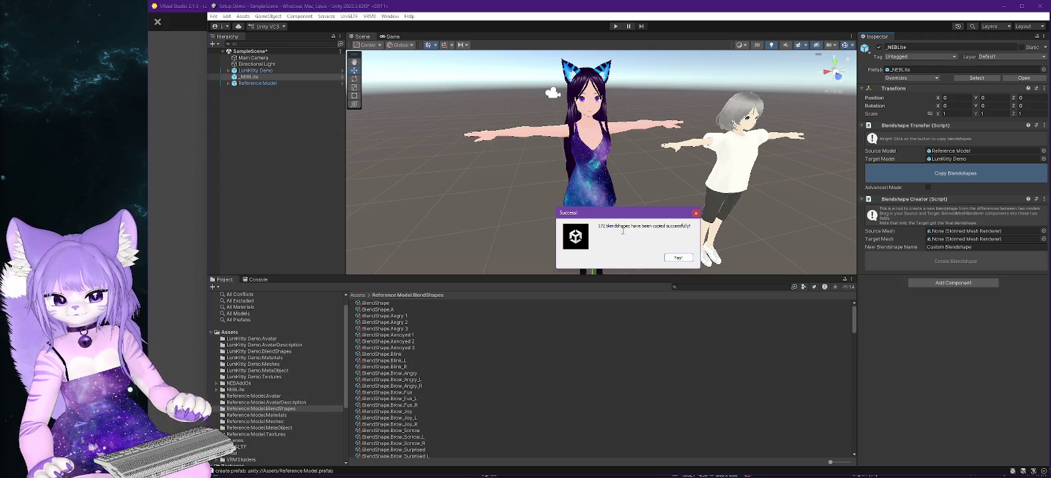
{"action": "left_click", "coordinate": [677, 258]}
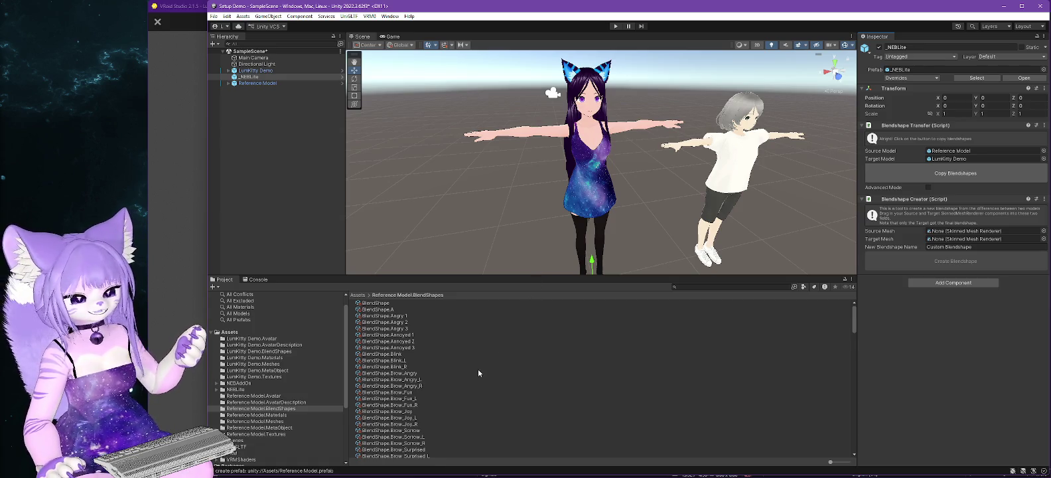
{"action": "scroll", "coordinate": [476, 371], "scroll_direction": "down", "scroll_amount": 5}
{"action": "scroll", "coordinate": [473, 373], "scroll_direction": "down", "scroll_amount": 1}
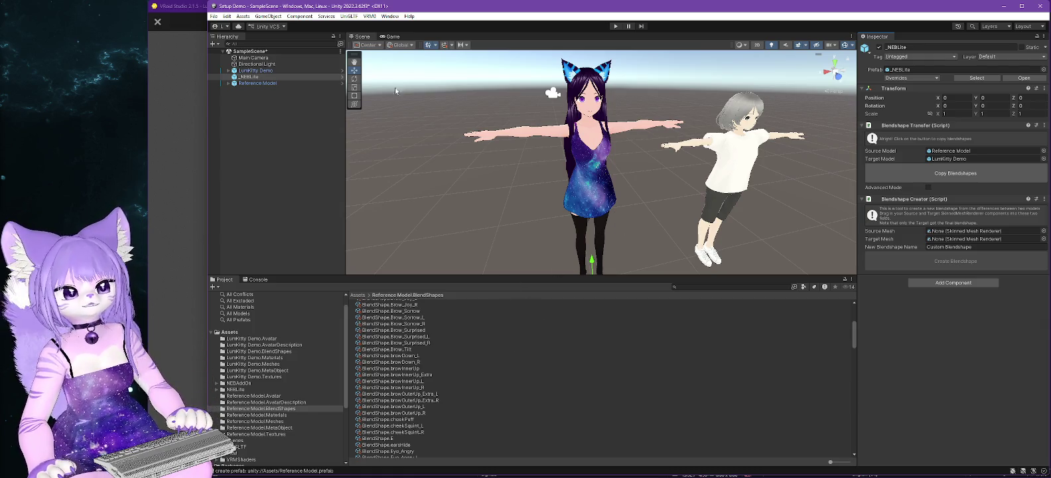
Step: Start an Assets > Import Package > Custom Package import, then cancel the file browser
{"action": "left_click", "coordinate": [245, 16]}
{"action": "mouse_move", "coordinate": [299, 115]}
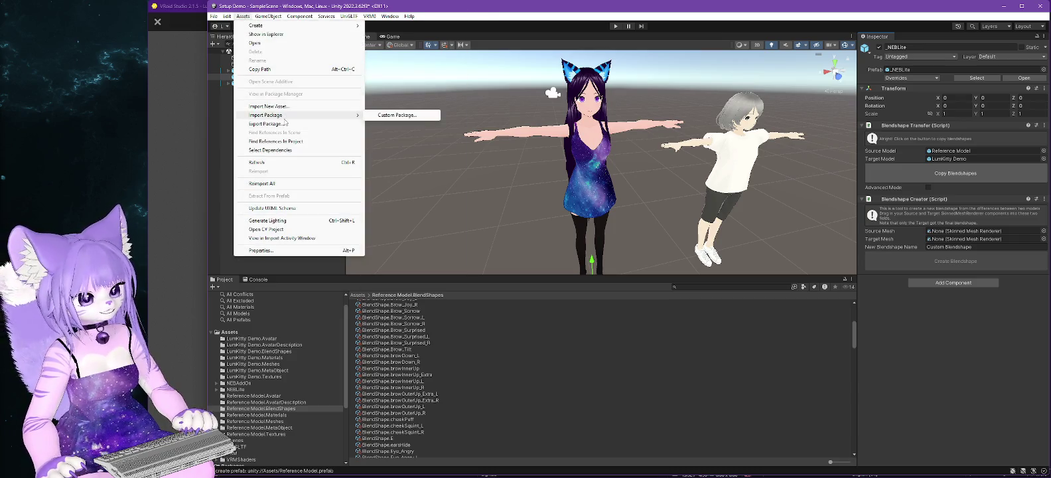
{"action": "left_click", "coordinate": [398, 116]}
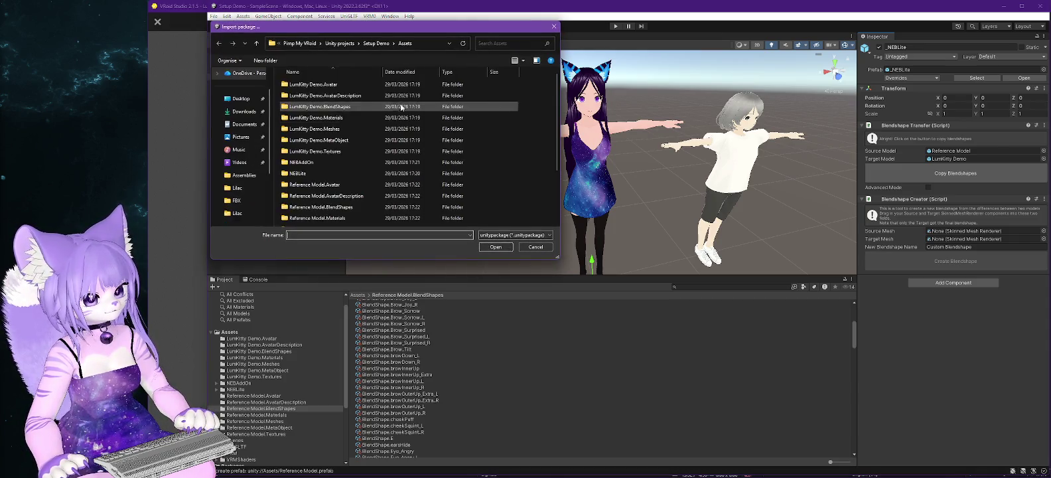
{"action": "left_click", "coordinate": [536, 248]}
{"action": "scroll", "coordinate": [329, 362], "scroll_direction": "up", "scroll_amount": 1}
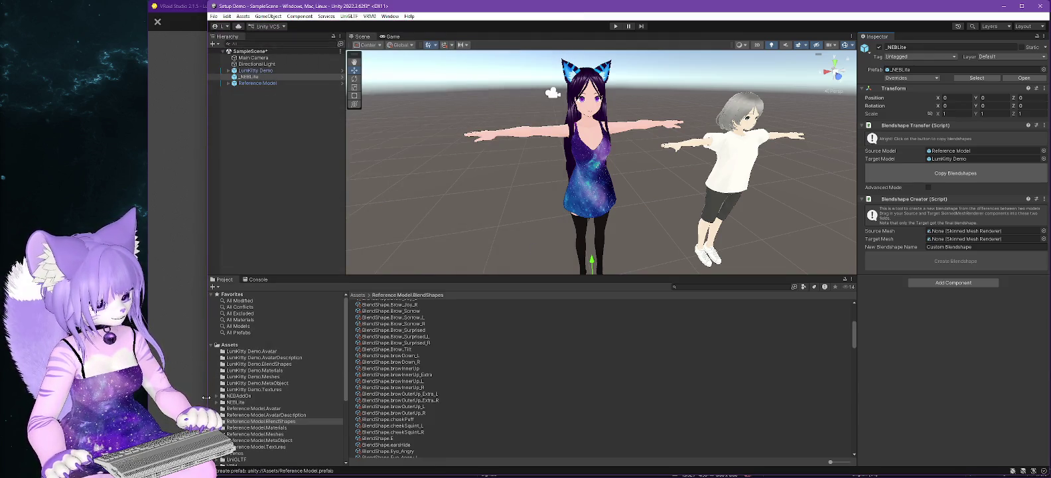
Step: Open NEBAddOn > BlendshapeClipMaker and drag the _BlendshapeClipMaker prefab into the scene
{"action": "left_click", "coordinate": [244, 396]}
{"action": "left_click", "coordinate": [389, 305]}
{"action": "left_click", "coordinate": [249, 77]}
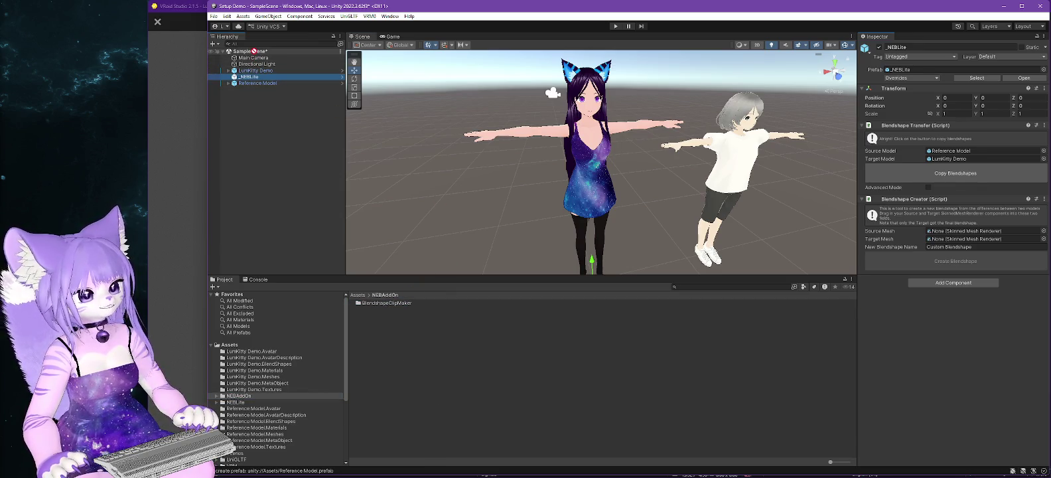
{"action": "left_click", "coordinate": [377, 297]}
{"action": "left_click", "coordinate": [382, 304]}
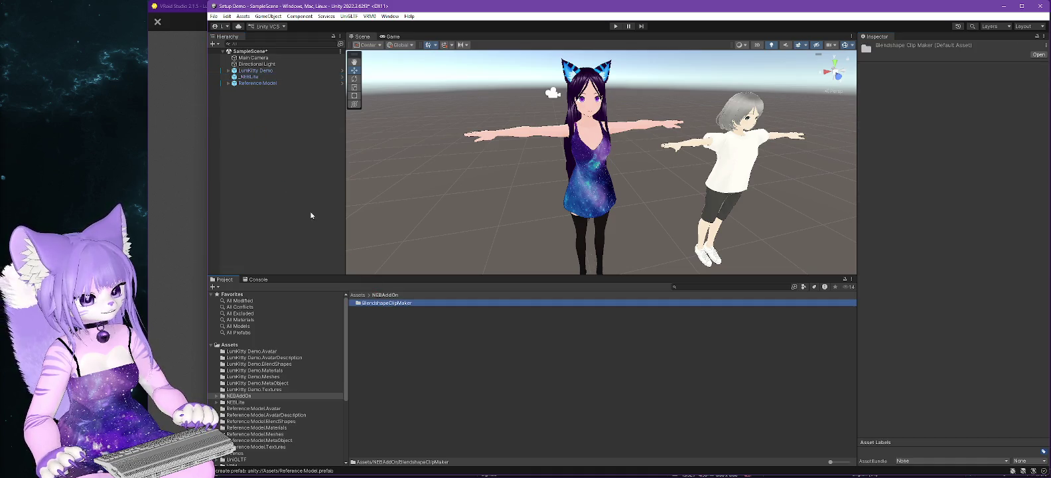
{"action": "mouse_move", "coordinate": [379, 306]}
{"action": "left_mouse_down"}
{"action": "mouse_move", "coordinate": [269, 52]}
{"action": "mouse_move", "coordinate": [270, 394]}
{"action": "mouse_move", "coordinate": [217, 399]}
{"action": "left_mouse_up"}
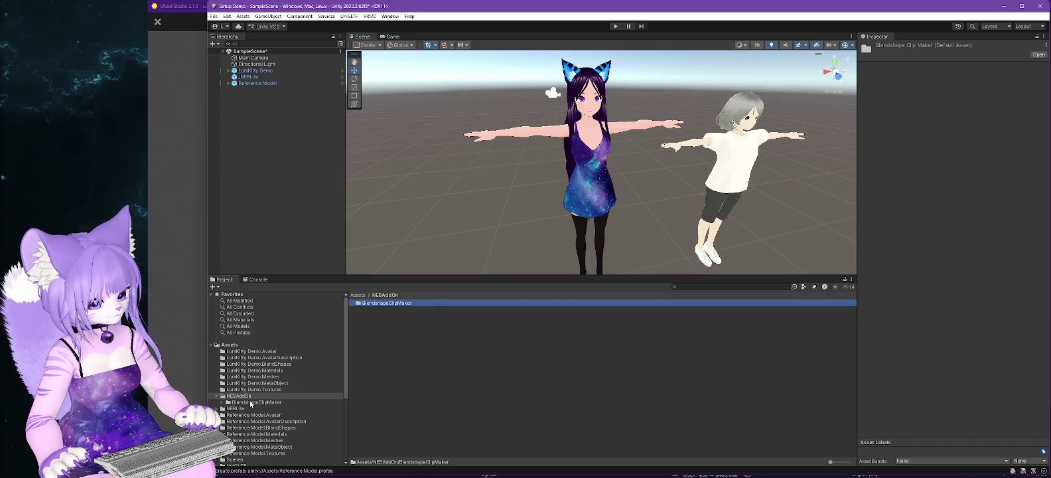
{"action": "left_click", "coordinate": [251, 403]}
{"action": "mouse_move", "coordinate": [388, 316]}
{"action": "left_mouse_down"}
{"action": "mouse_move", "coordinate": [405, 216]}
{"action": "mouse_move", "coordinate": [262, 45]}
{"action": "mouse_move", "coordinate": [256, 51]}
{"action": "left_mouse_up"}
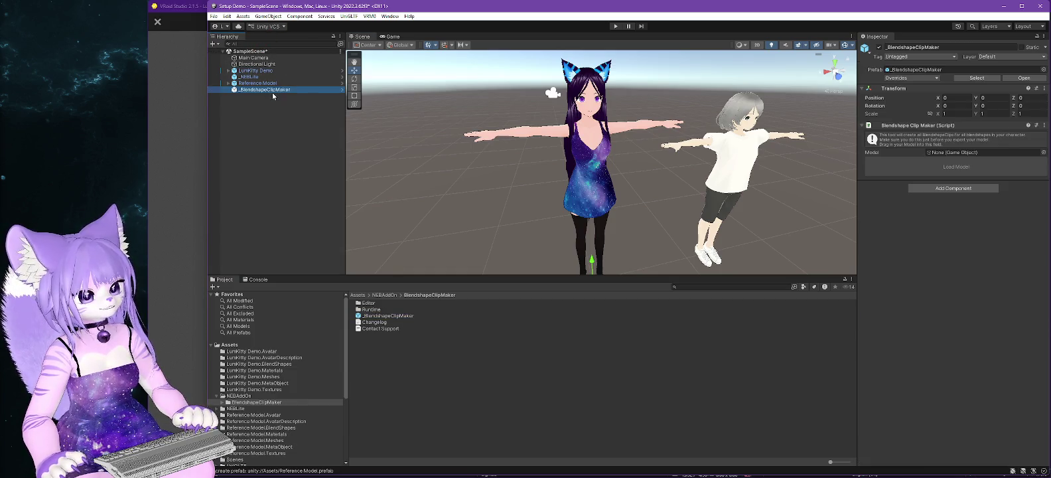
Step: Load LumKitty Demo into the clip maker and generate 231 new BlendShapeClips, updating 3
{"action": "mouse_move", "coordinate": [263, 74]}
{"action": "left_mouse_down"}
{"action": "mouse_move", "coordinate": [987, 169]}
{"action": "mouse_move", "coordinate": [963, 152]}
{"action": "left_mouse_up"}
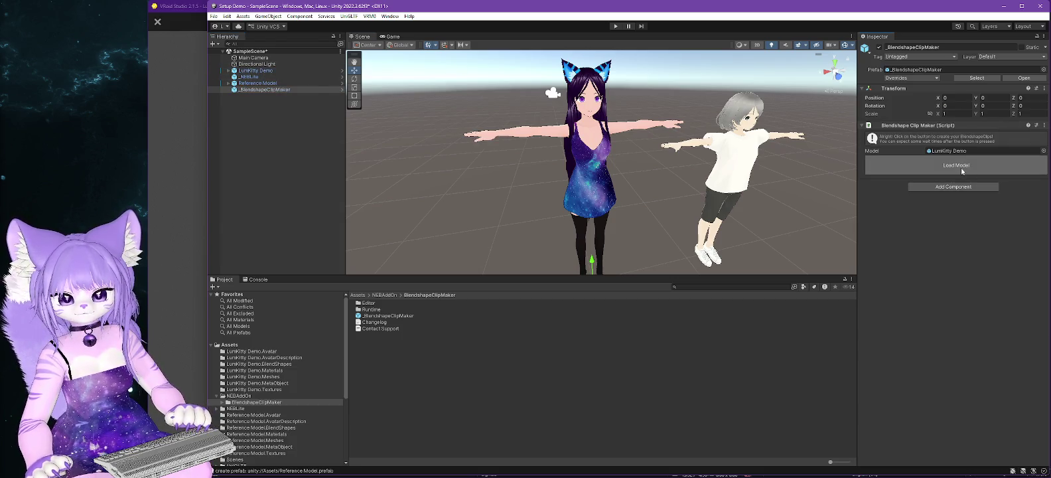
{"action": "left_click", "coordinate": [958, 170]}
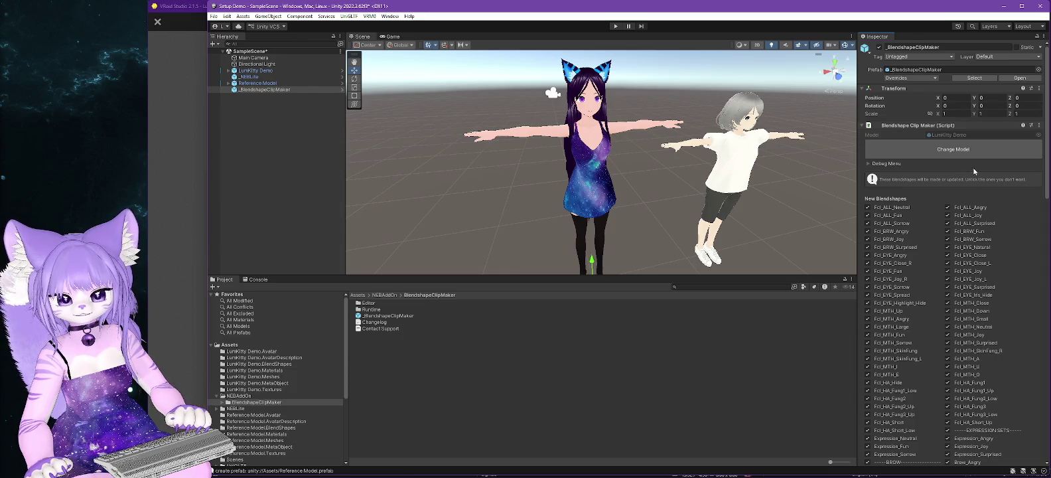
{"action": "scroll", "coordinate": [932, 189], "scroll_direction": "down", "scroll_amount": 5}
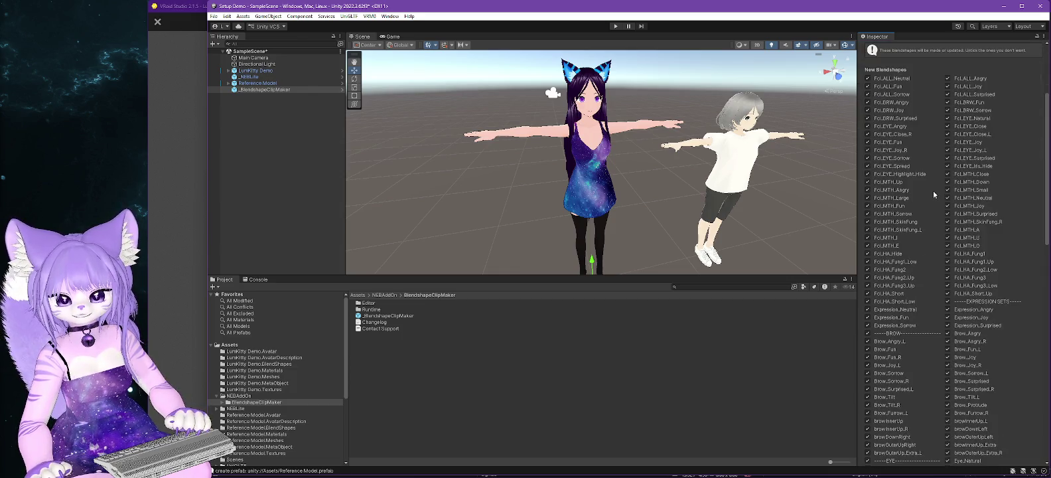
{"action": "scroll", "coordinate": [932, 193], "scroll_direction": "down", "scroll_amount": 20}
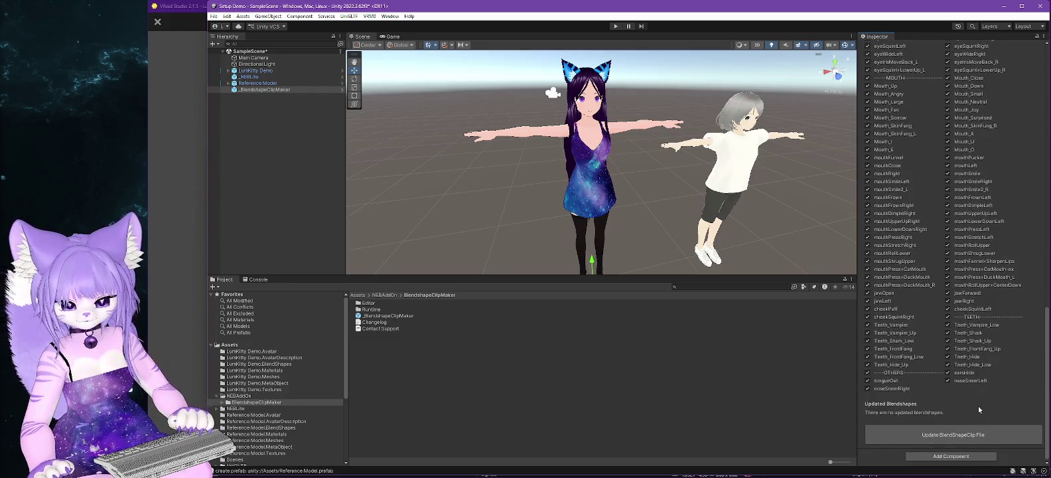
{"action": "left_click", "coordinate": [953, 435]}
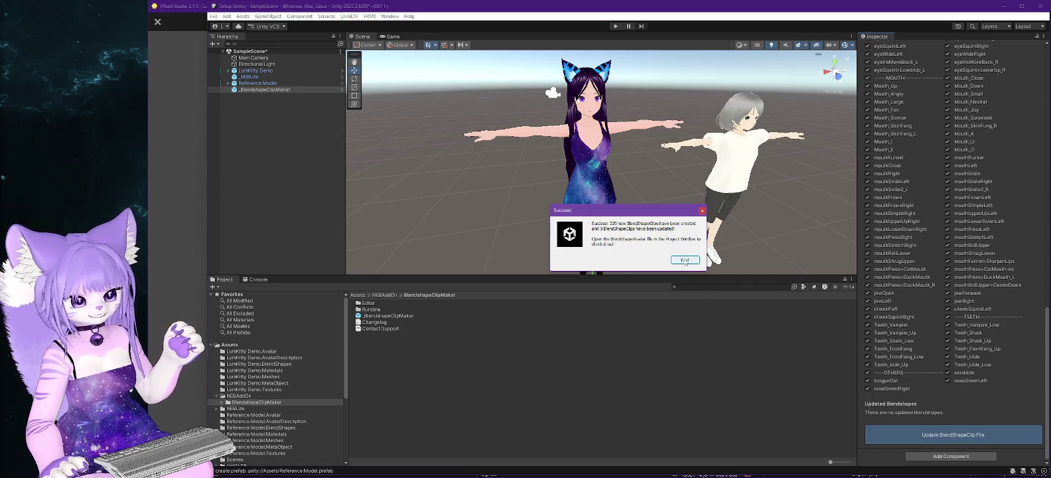
{"action": "left_click", "coordinate": [684, 259]}
{"action": "left_click", "coordinate": [280, 70]}
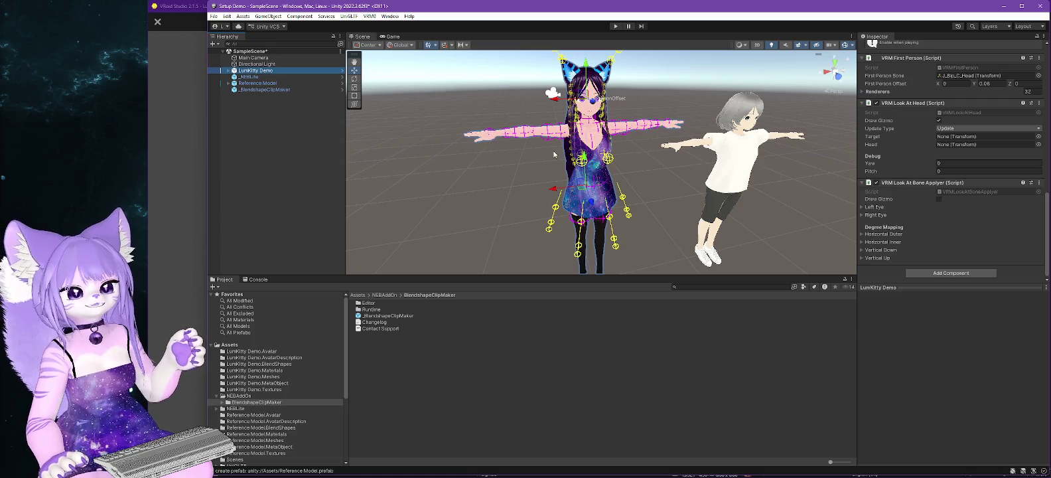
Step: Export LumKitty Demo to VRM in Pimp My VRoid/Models, adding a hyphen after 'Demo' in the name
{"action": "left_click", "coordinate": [357, 17]}
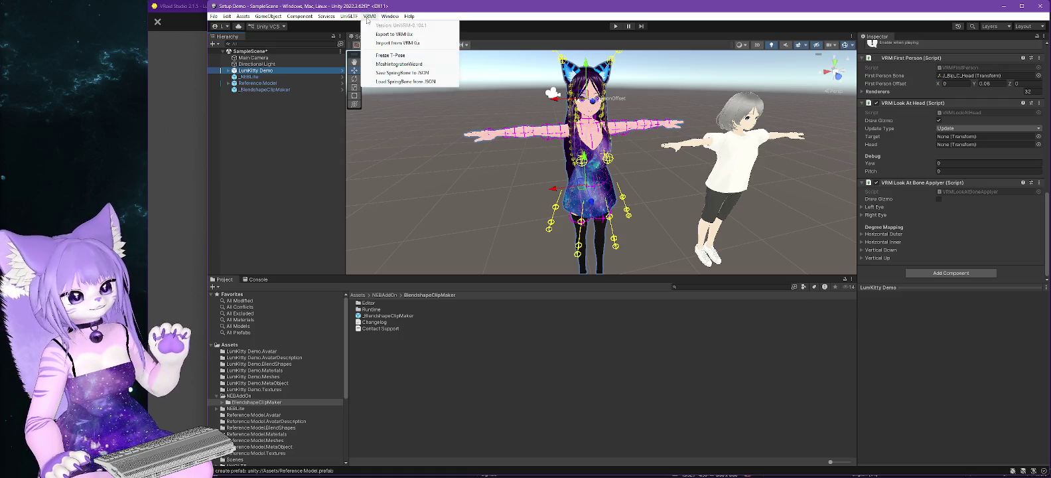
{"action": "left_click", "coordinate": [404, 34]}
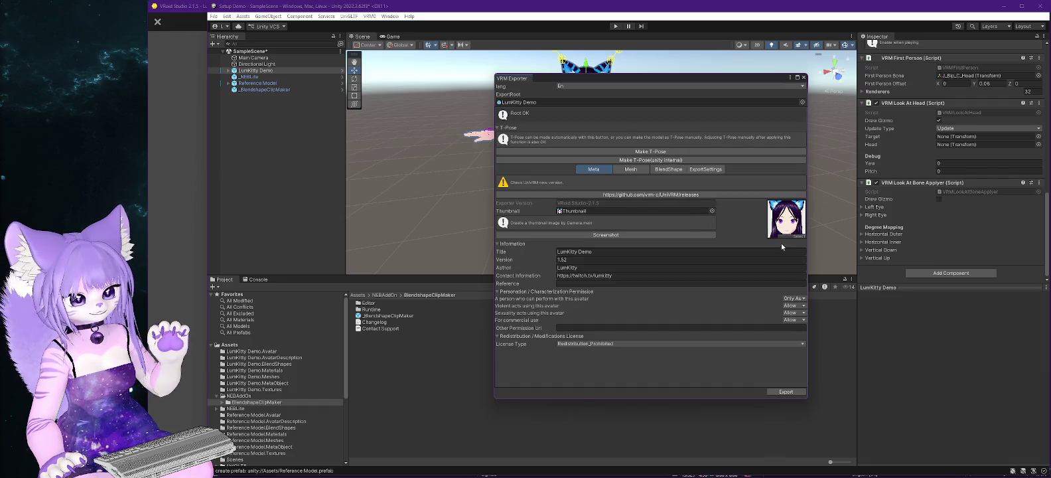
{"action": "left_click", "coordinate": [786, 392]}
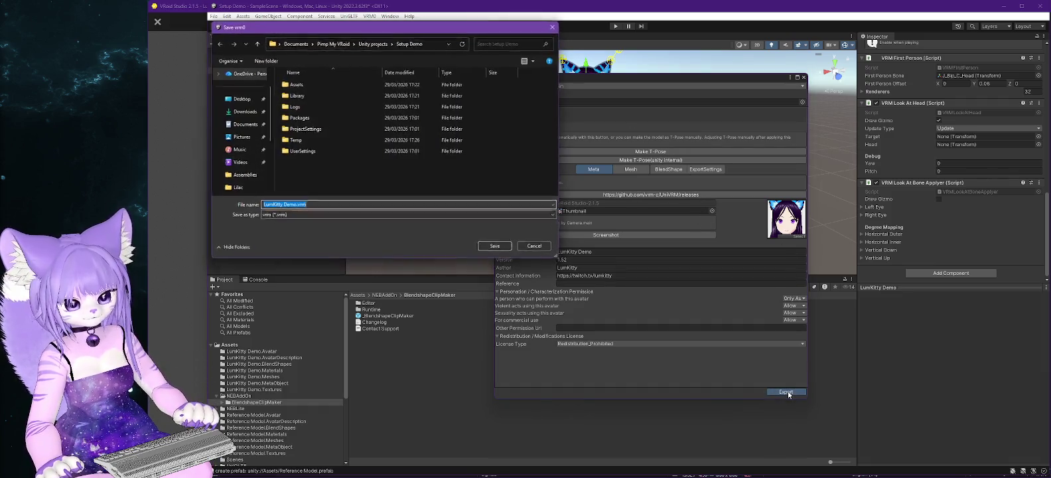
{"action": "left_click", "coordinate": [300, 43]}
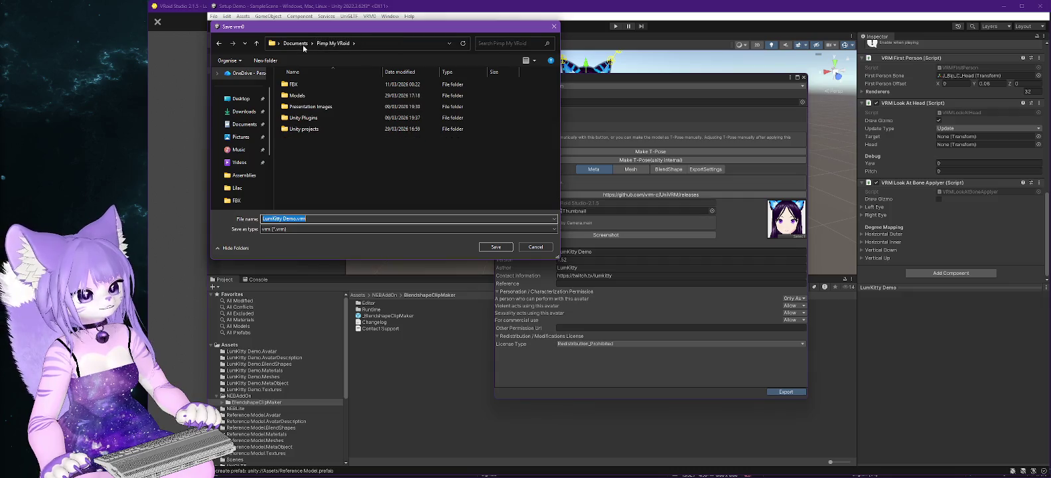
{"action": "double_click", "coordinate": [299, 106]}
{"action": "left_click", "coordinate": [293, 218]}
{"action": "type", "text": "-neb"}
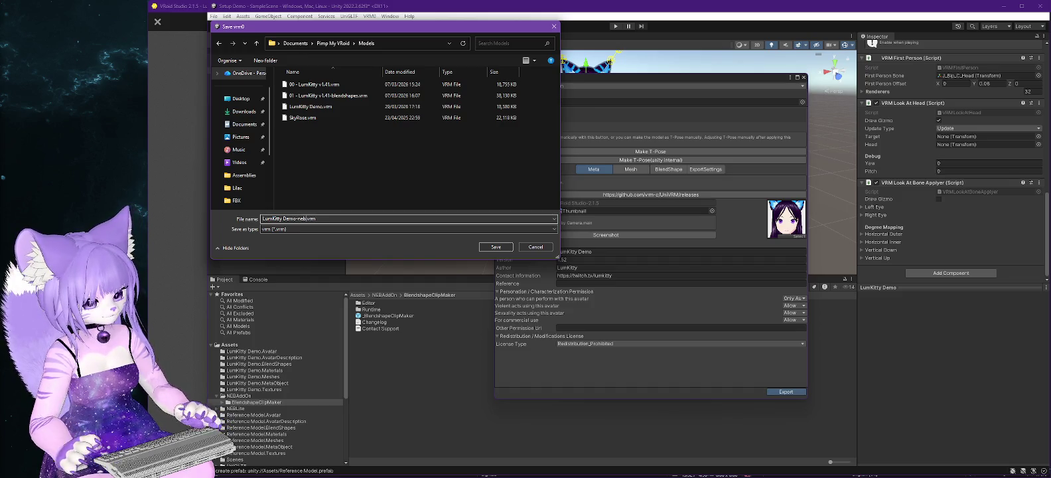
{"action": "left_click", "coordinate": [496, 247]}
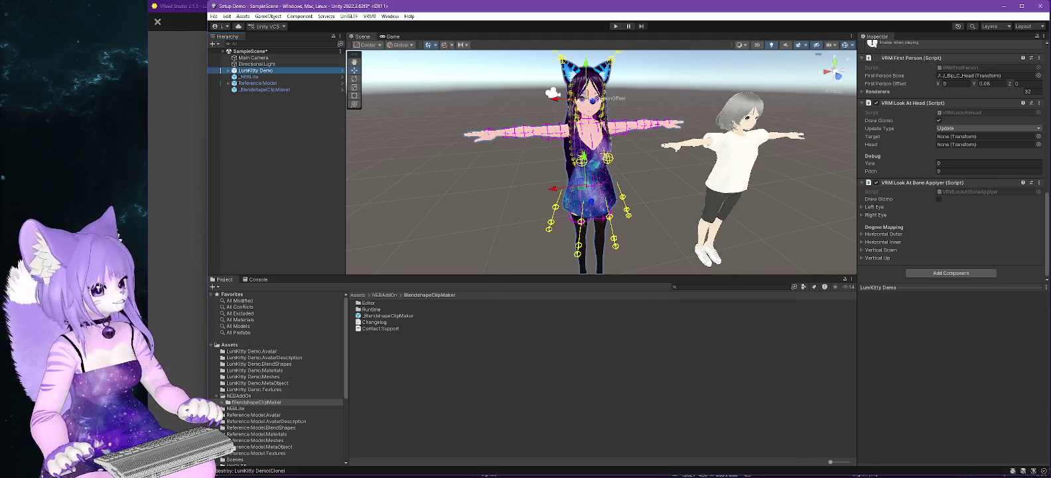
{"action": "key", "text": "super+e"}
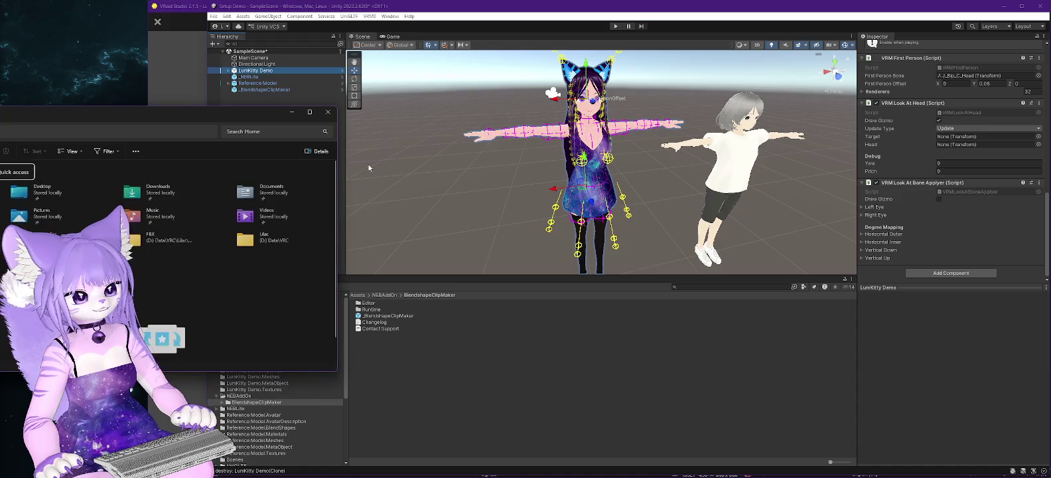
Step: Browse to D: > Twitch > Software > VNyan - PreRelease and launch VNyan - Portable
{"action": "mouse_move", "coordinate": [229, 114]}
{"action": "left_mouse_down"}
{"action": "mouse_move", "coordinate": [955, 142]}
{"action": "mouse_move", "coordinate": [960, 131]}
{"action": "left_mouse_up"}
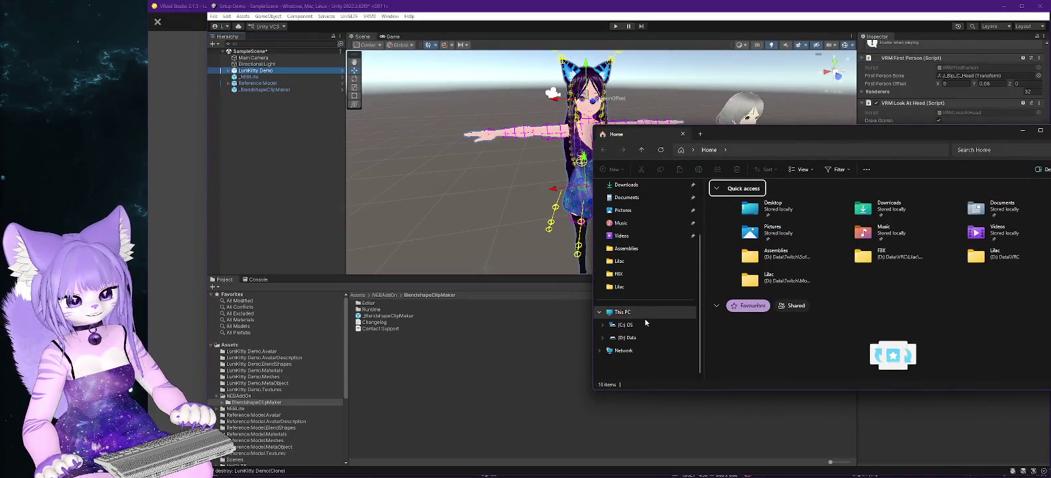
{"action": "left_click", "coordinate": [625, 339]}
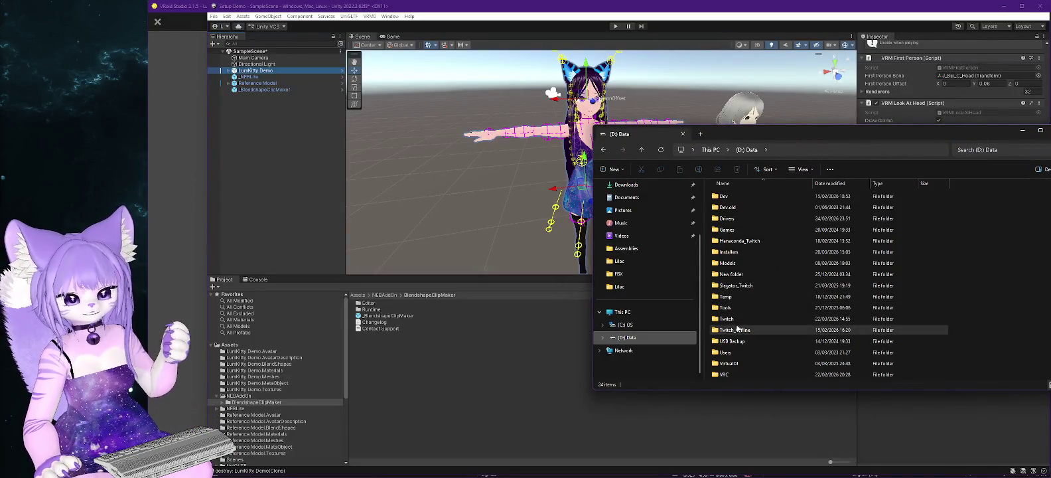
{"action": "left_click", "coordinate": [723, 319]}
{"action": "double_click", "coordinate": [723, 320]}
{"action": "scroll", "coordinate": [791, 281], "scroll_direction": "down", "scroll_amount": 5}
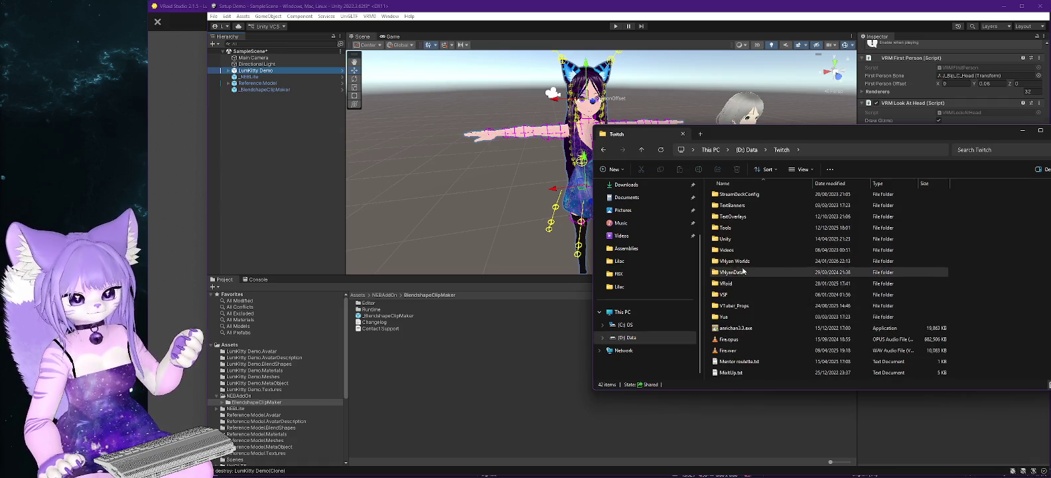
{"action": "scroll", "coordinate": [749, 258], "scroll_direction": "up", "scroll_amount": 3}
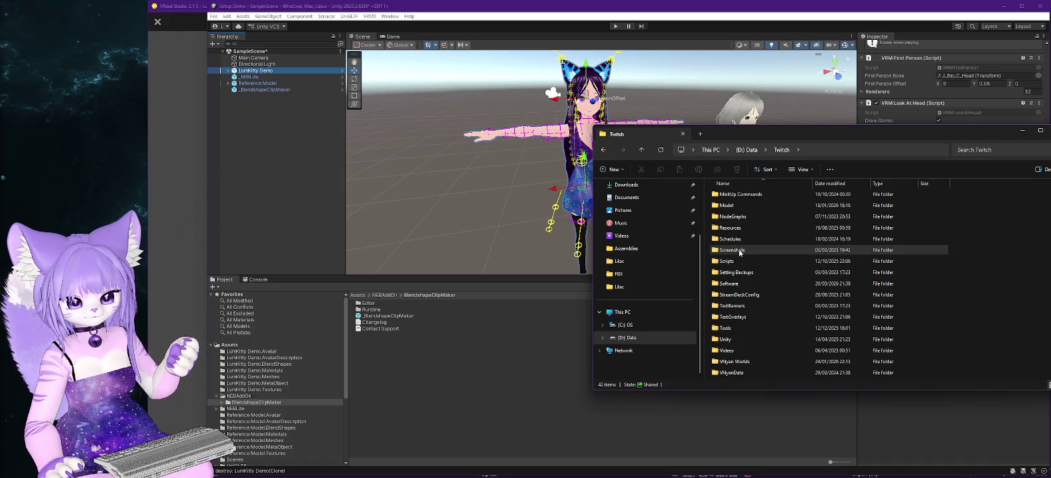
{"action": "double_click", "coordinate": [735, 283]}
{"action": "double_click", "coordinate": [763, 284]}
{"action": "scroll", "coordinate": [736, 332], "scroll_direction": "down", "scroll_amount": 1}
{"action": "left_click", "coordinate": [740, 341]}
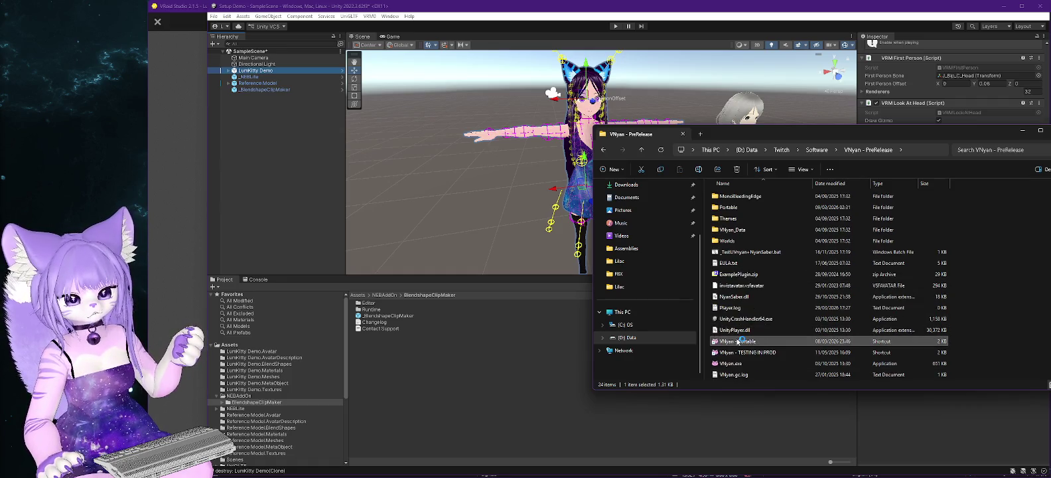
{"action": "double_click", "coordinate": [753, 338]}
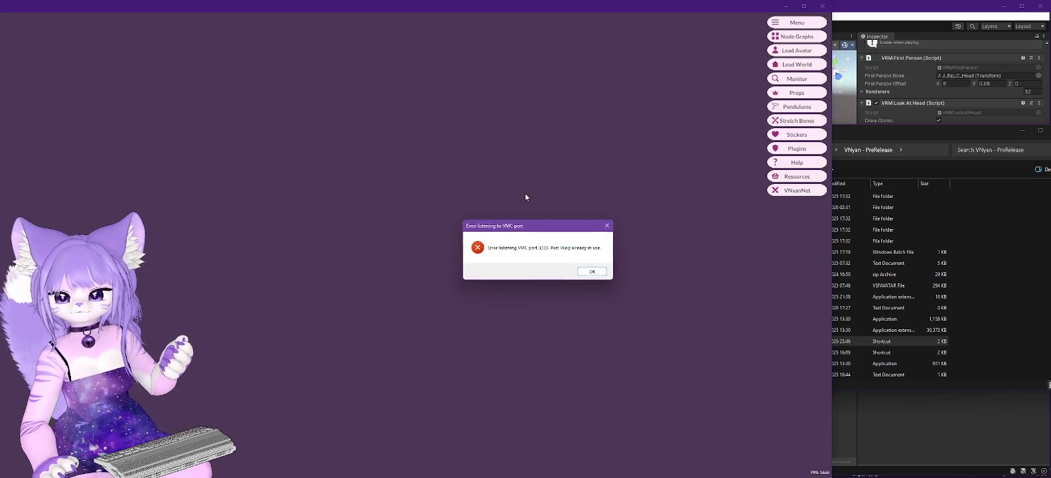
Step: Dismiss the 'Error listening to VMC port' dialog and move the VNyan window further right
{"action": "left_click", "coordinate": [586, 273]}
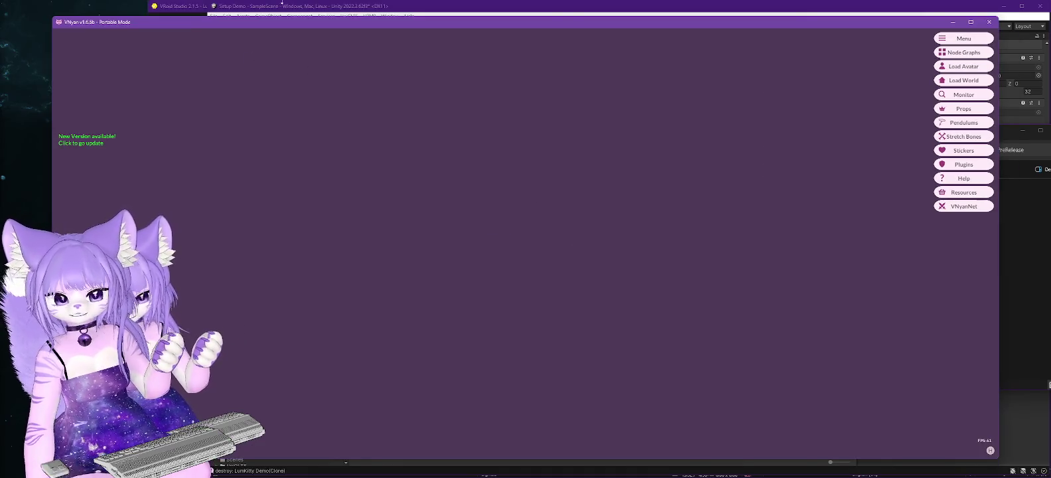
{"action": "mouse_move", "coordinate": [396, 23]}
{"action": "left_mouse_down"}
{"action": "mouse_move", "coordinate": [510, 25]}
{"action": "mouse_move", "coordinate": [441, 30]}
{"action": "mouse_move", "coordinate": [451, 31]}
{"action": "left_mouse_up"}
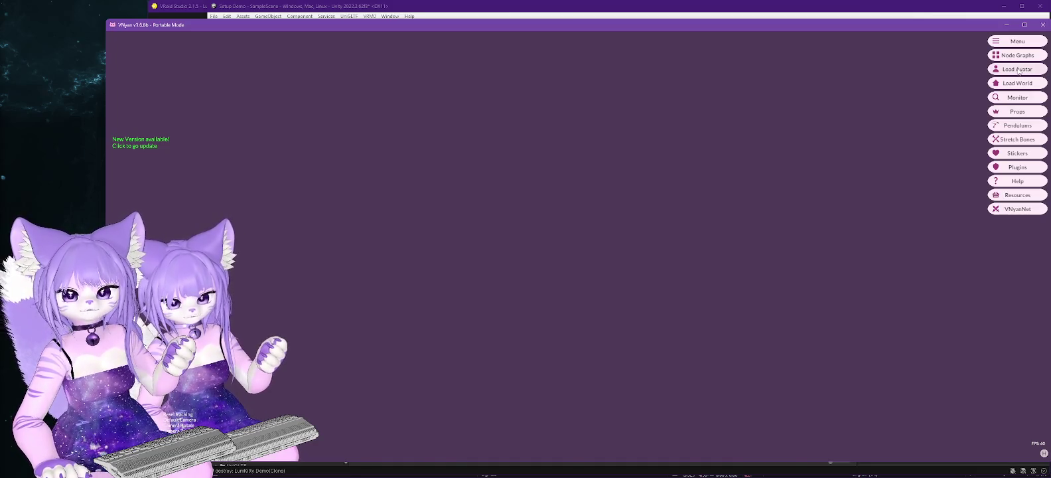
{"action": "left_click", "coordinate": [1019, 70]}
Step: Browse the Load Avatar picker to the Pimp My VRoid Models folder and load LumKitty Demo.vrm
{"action": "left_click", "coordinate": [251, 56]}
{"action": "scroll", "coordinate": [147, 107], "scroll_direction": "up", "scroll_amount": 3}
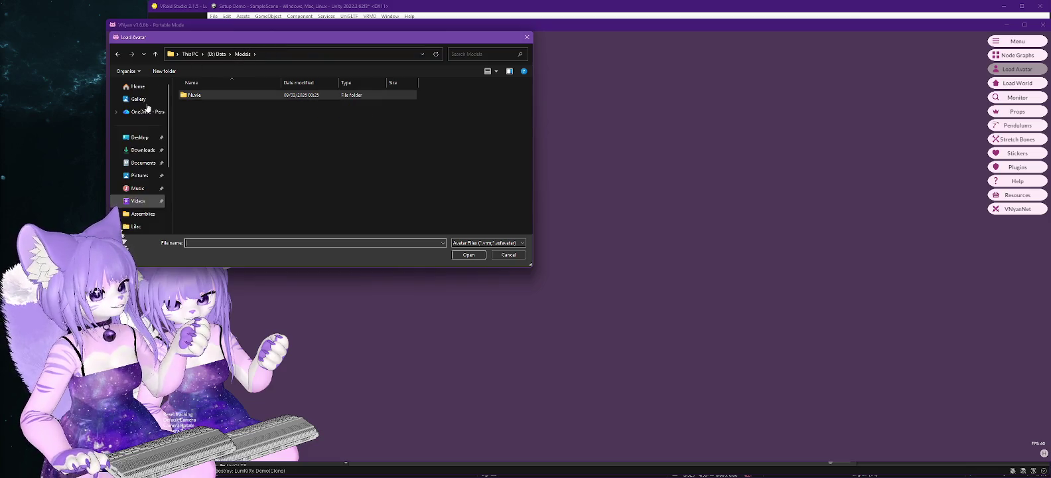
{"action": "left_click_drag", "start_coordinate": [339, 37], "coordinate": [5, 101]}
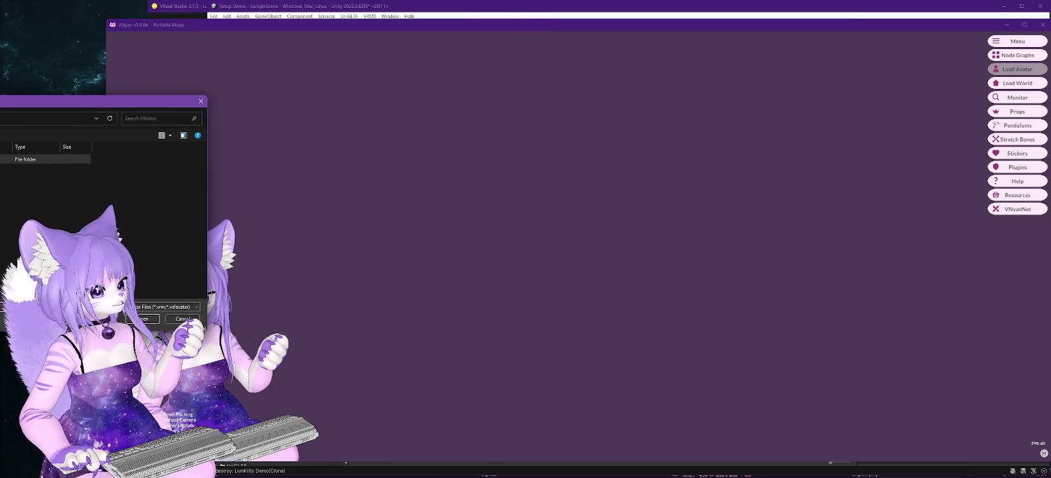
{"action": "key", "text": "Escape"}
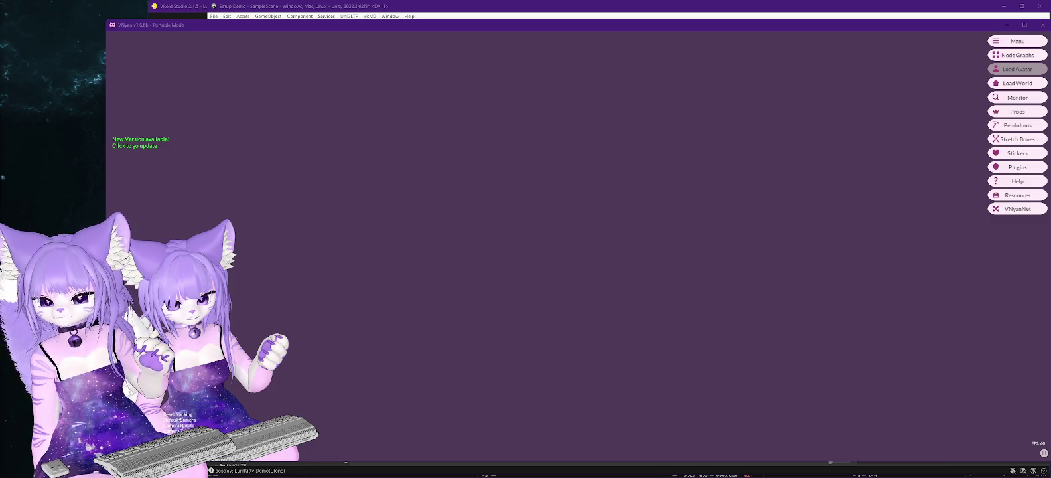
{"action": "left_click_drag", "start_coordinate": [1050, 144], "coordinate": [688, 121]}
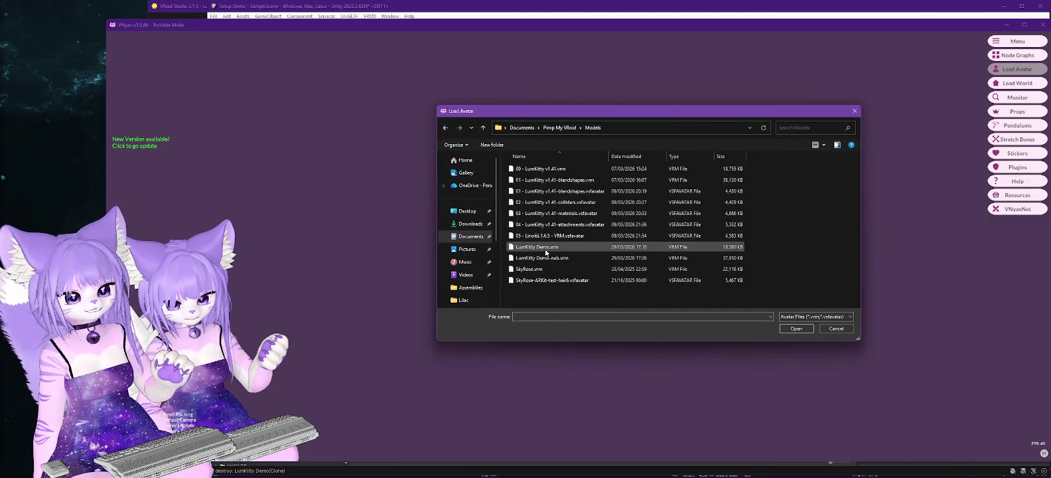
{"action": "double_click", "coordinate": [543, 248]}
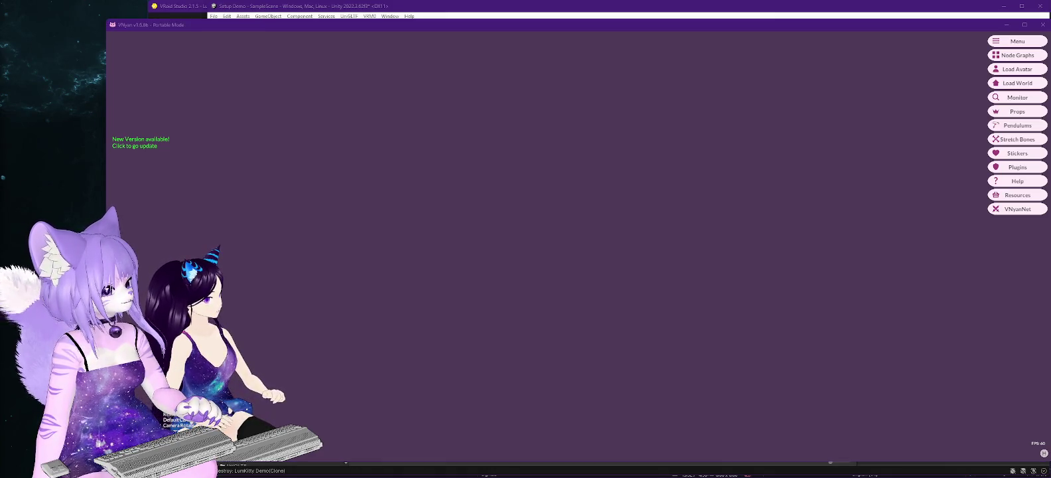
Step: Frame the avatar's head and shoulders, then load LumKitty Demo-neb.vrm in its place
{"action": "mouse_move", "coordinate": [296, 244]}
{"action": "left_mouse_down"}
{"action": "mouse_move", "coordinate": [347, 277]}
{"action": "mouse_move", "coordinate": [363, 315]}
{"action": "left_mouse_up"}
{"action": "scroll", "coordinate": [446, 291], "scroll_direction": "up", "scroll_amount": 5}
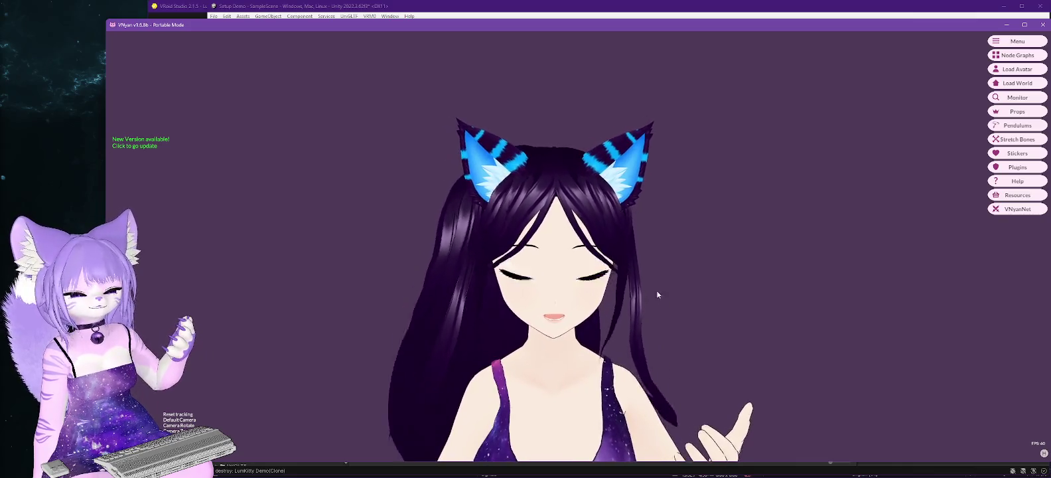
{"action": "left_click", "coordinate": [1017, 69]}
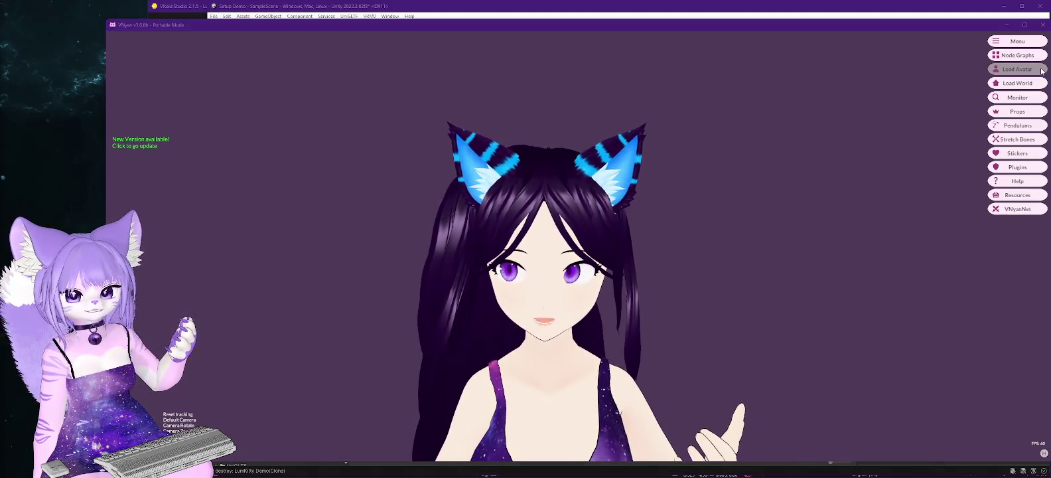
{"action": "double_click", "coordinate": [551, 257]}
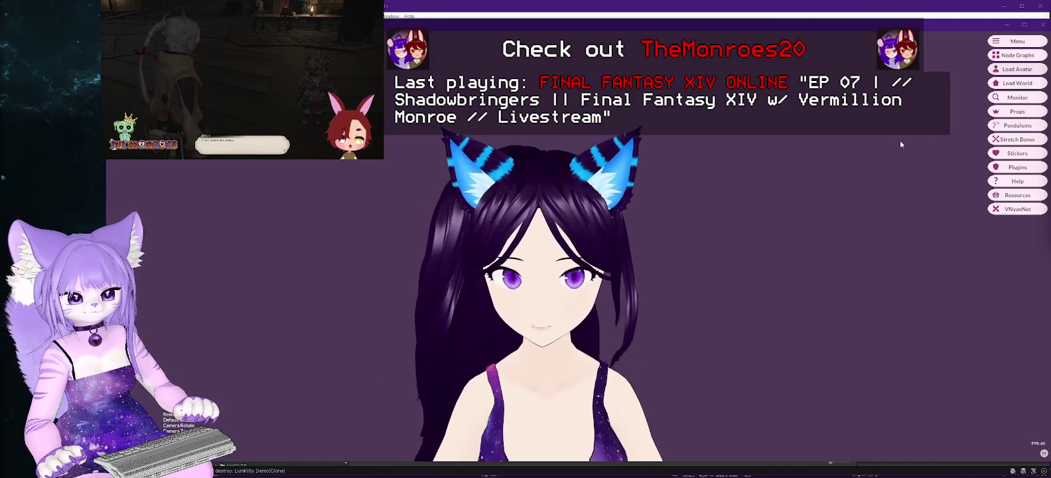
Step: Load LumKitty Demo.vrm from the Models folder into the second VNyan window
{"action": "key", "text": "alt+Tab"}
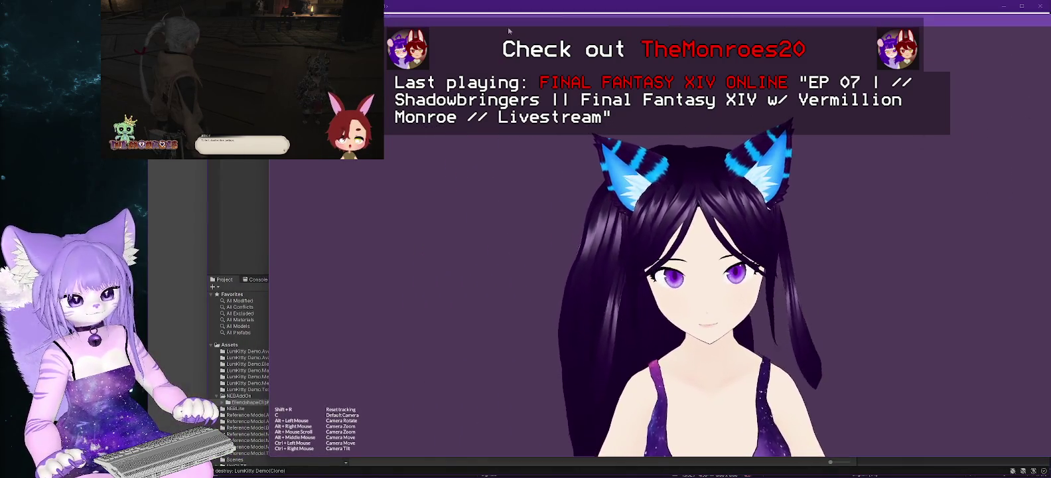
{"action": "key", "text": "alt+Tab"}
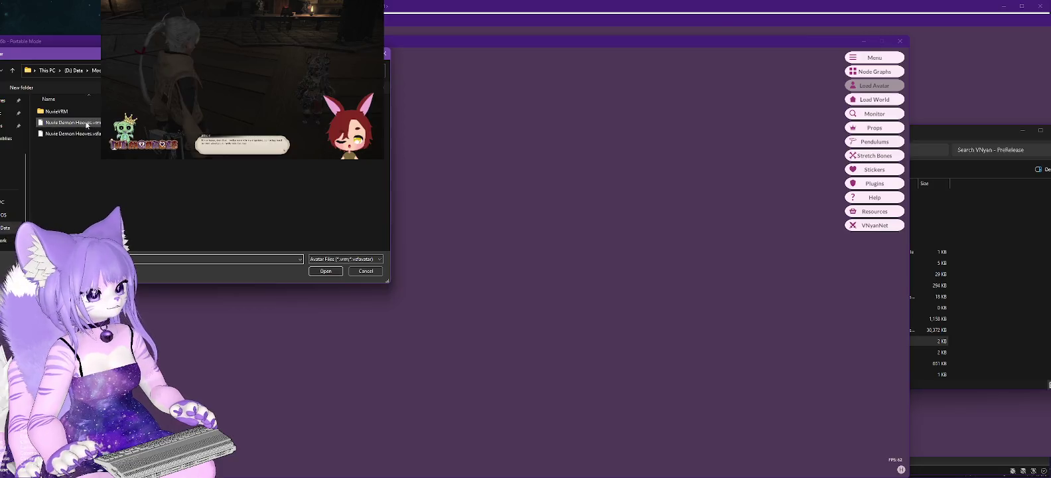
{"action": "mouse_move", "coordinate": [136, 56]}
{"action": "left_mouse_down"}
{"action": "mouse_move", "coordinate": [1050, 139]}
{"action": "mouse_move", "coordinate": [1032, 144]}
{"action": "left_mouse_up"}
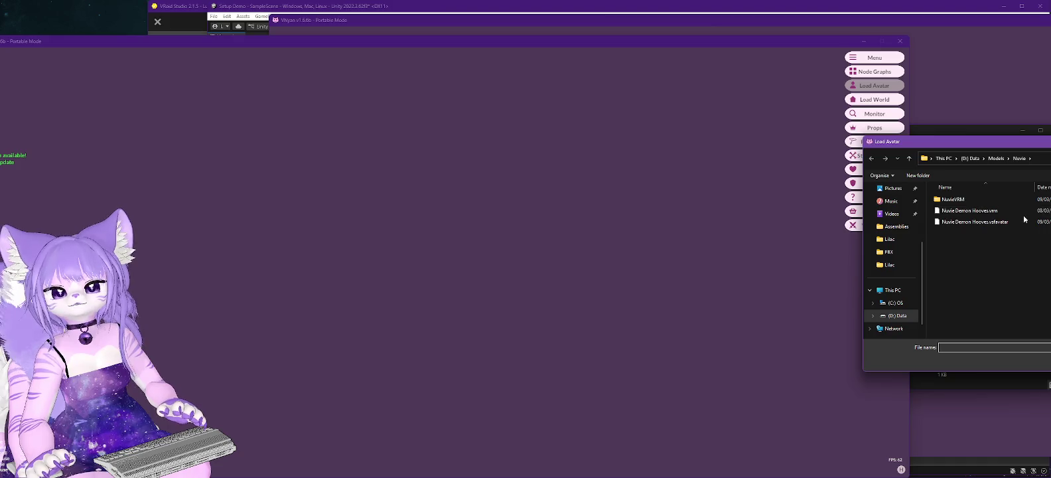
{"action": "left_click_drag", "start_coordinate": [954, 147], "coordinate": [1050, 146]}
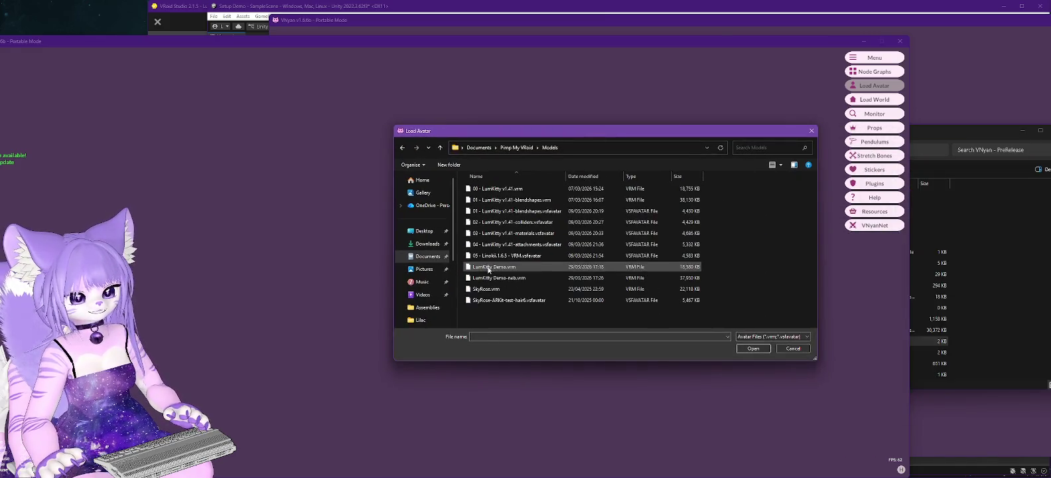
{"action": "double_click", "coordinate": [490, 267]}
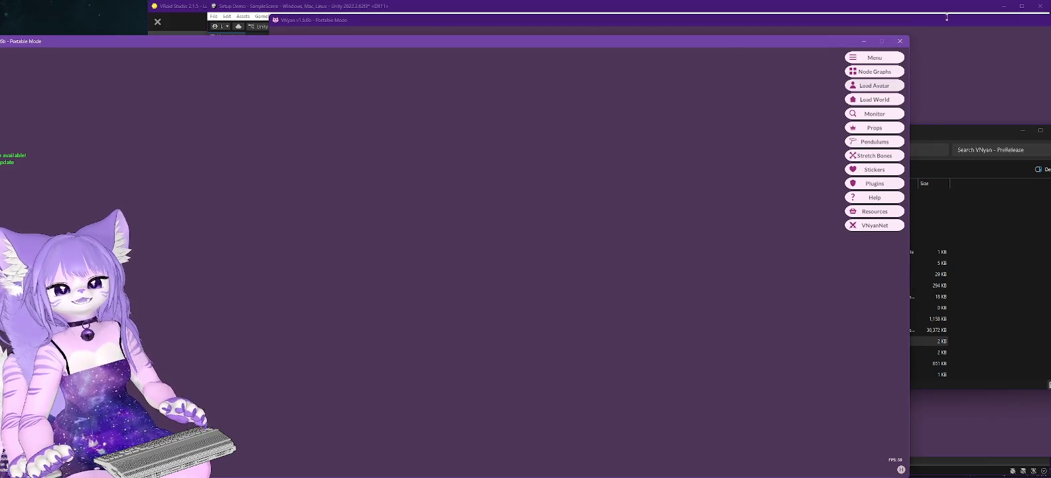
Step: Rearrange the two VNyan windows, shifting one to the right
{"action": "left_click", "coordinate": [926, 50]}
{"action": "left_click_drag", "start_coordinate": [690, 21], "coordinate": [829, 33]}
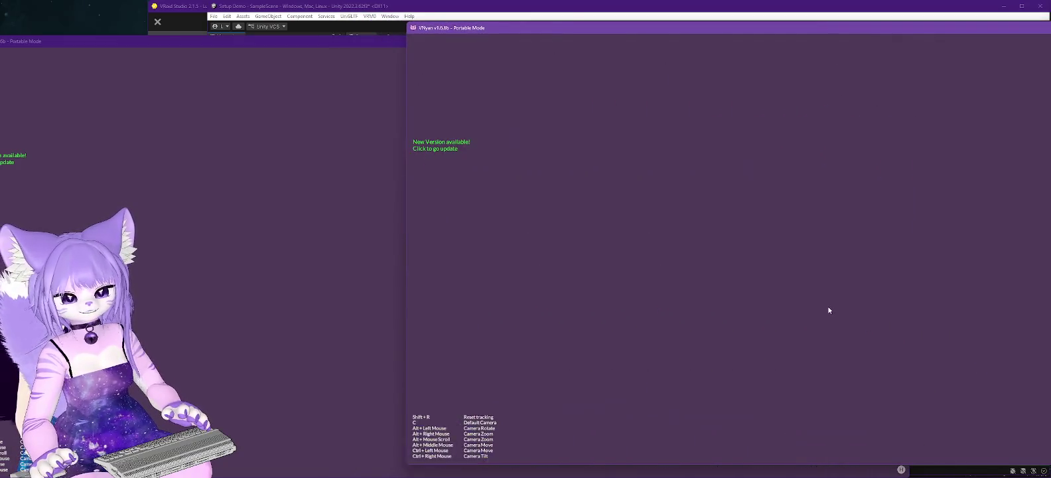
{"action": "left_click", "coordinate": [239, 356]}
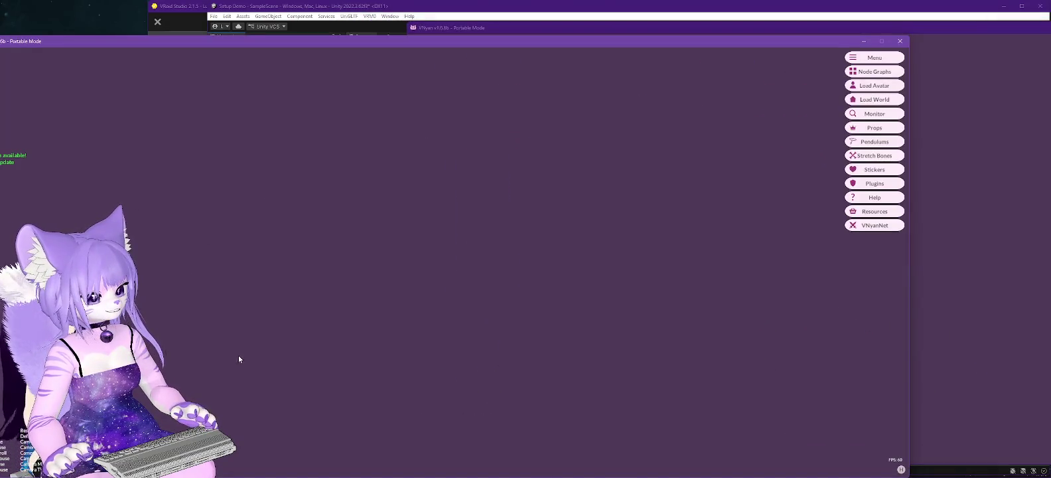
Step: Zoom toward the avatar, set both VNyan windows side by side, then return to Unity and the slides
{"action": "mouse_move", "coordinate": [174, 353]}
{"action": "left_mouse_down"}
{"action": "mouse_move", "coordinate": [272, 345]}
{"action": "mouse_move", "coordinate": [449, 297]}
{"action": "mouse_move", "coordinate": [628, 58]}
{"action": "mouse_move", "coordinate": [574, 35]}
{"action": "mouse_move", "coordinate": [224, 37]}
{"action": "mouse_move", "coordinate": [249, 37]}
{"action": "left_mouse_up"}
{"action": "left_click_drag", "start_coordinate": [601, 26], "coordinate": [774, 25]}
{"action": "left_click_drag", "start_coordinate": [366, 39], "coordinate": [427, 38]}
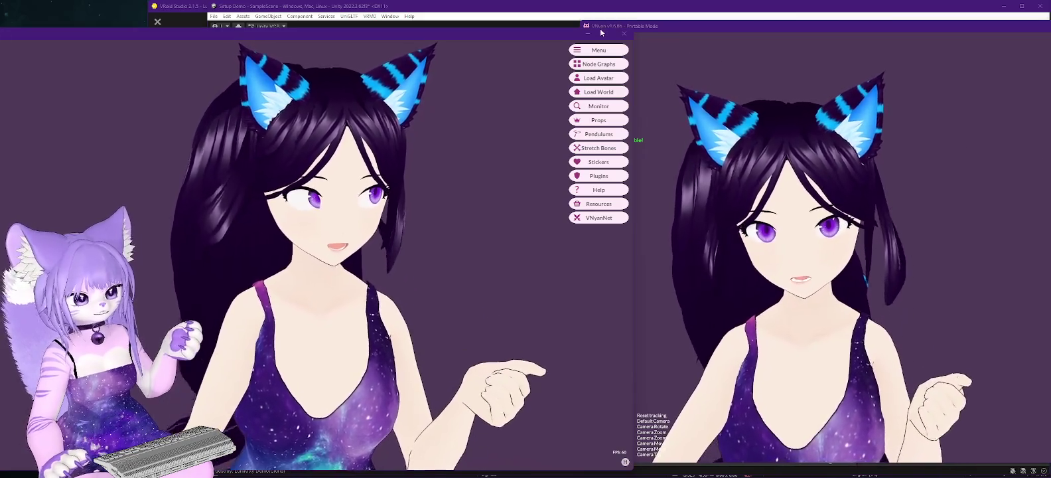
{"action": "left_click", "coordinate": [534, 10]}
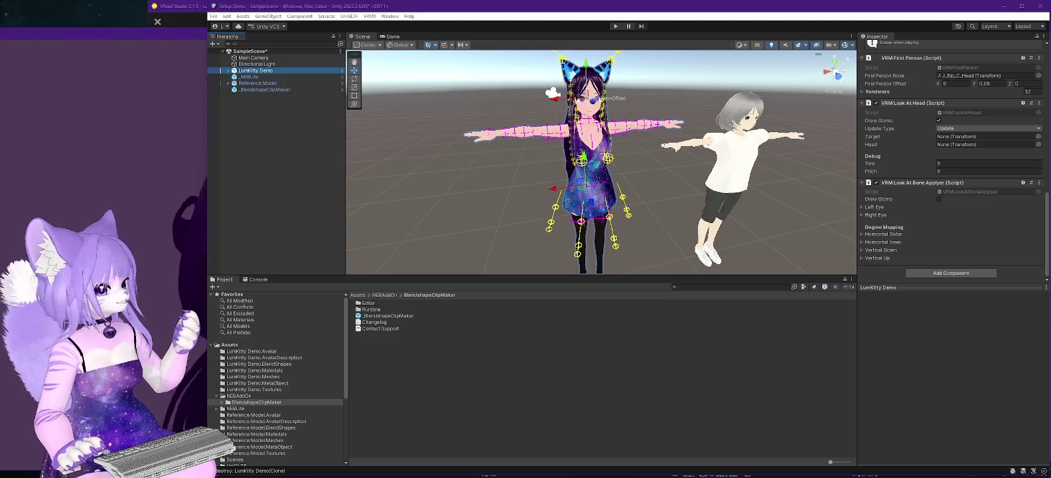
{"action": "key", "text": "alt+Tab"}
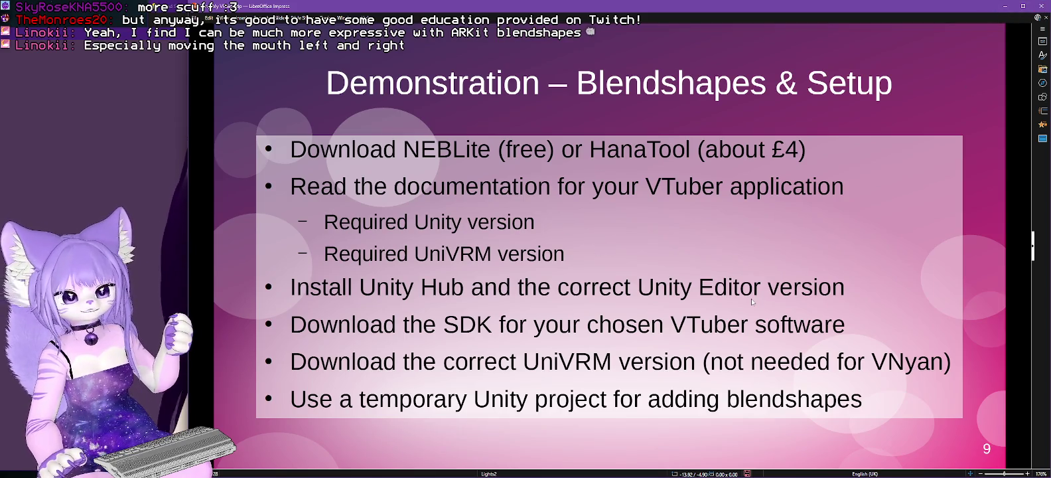
{"action": "key", "text": "Page_Down"}
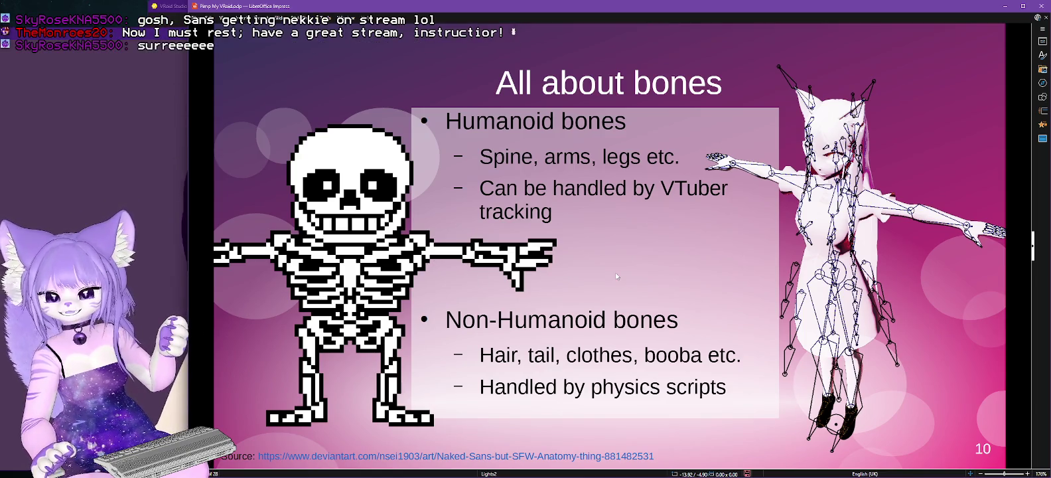
Step: Advance to slide 11, Demonstration – VRM Springbone Colliders
{"action": "key", "text": "Right"}
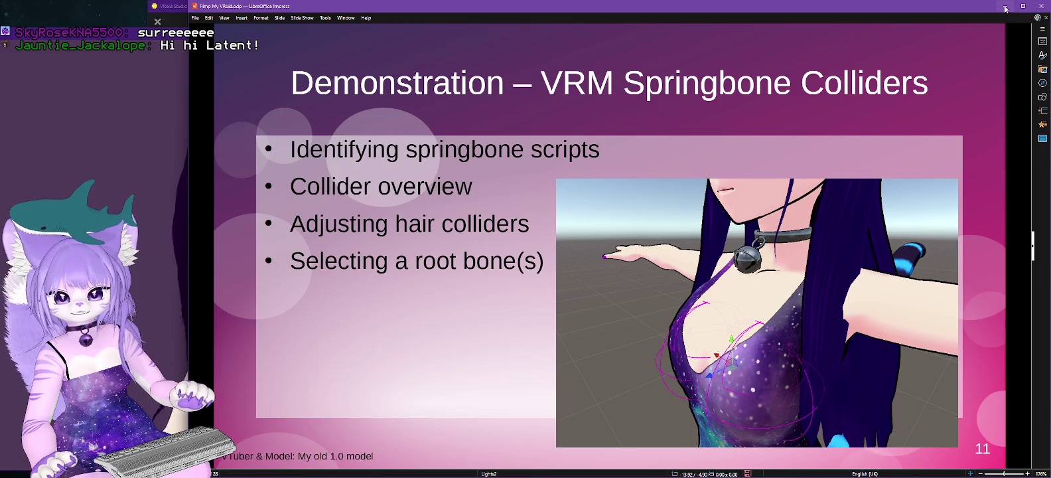
Step: Minimize LibreOffice Impress to reveal the Unity Editor
{"action": "left_click", "coordinate": [1005, 7]}
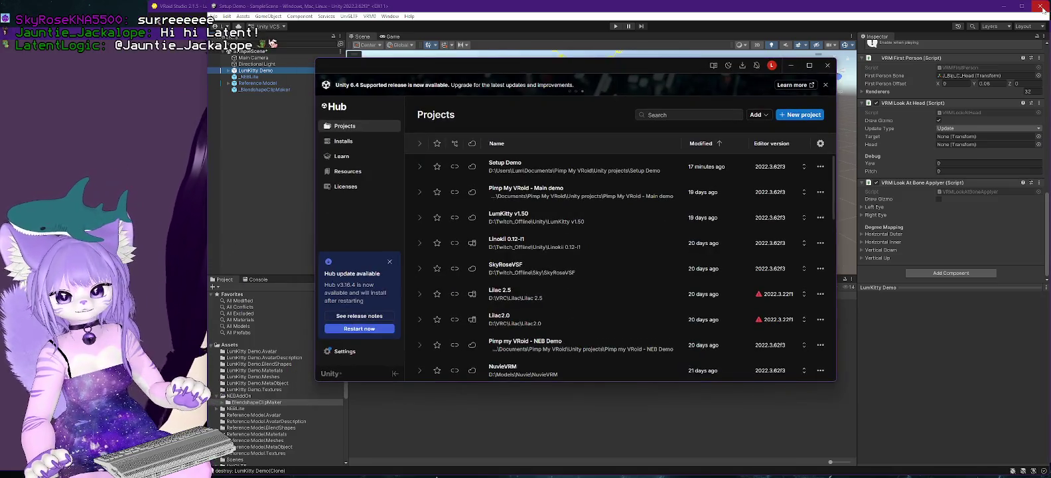
Step: Close the Setup Demo project, confirm 'Yes, close Unity', and open Pimp My VRoid - Main demo
{"action": "left_click", "coordinate": [1040, 7]}
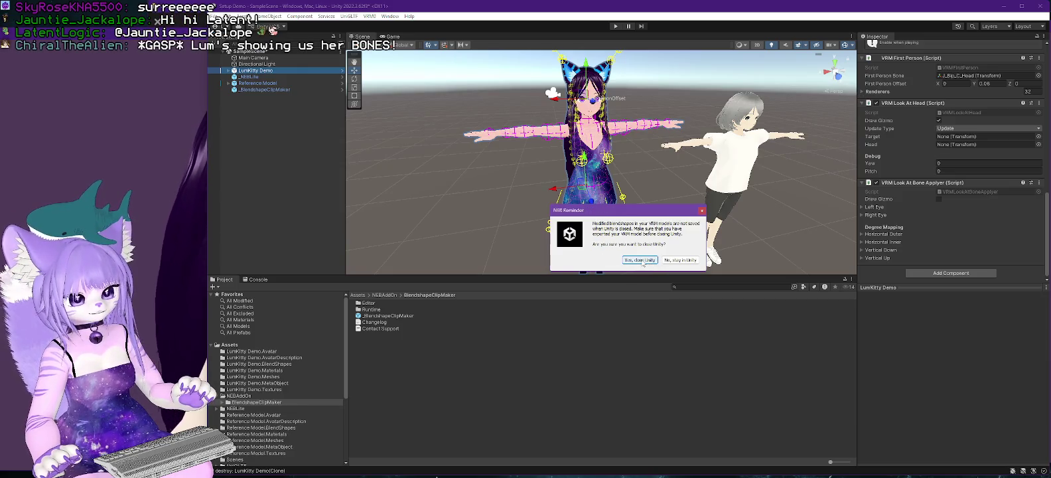
{"action": "left_click", "coordinate": [640, 260]}
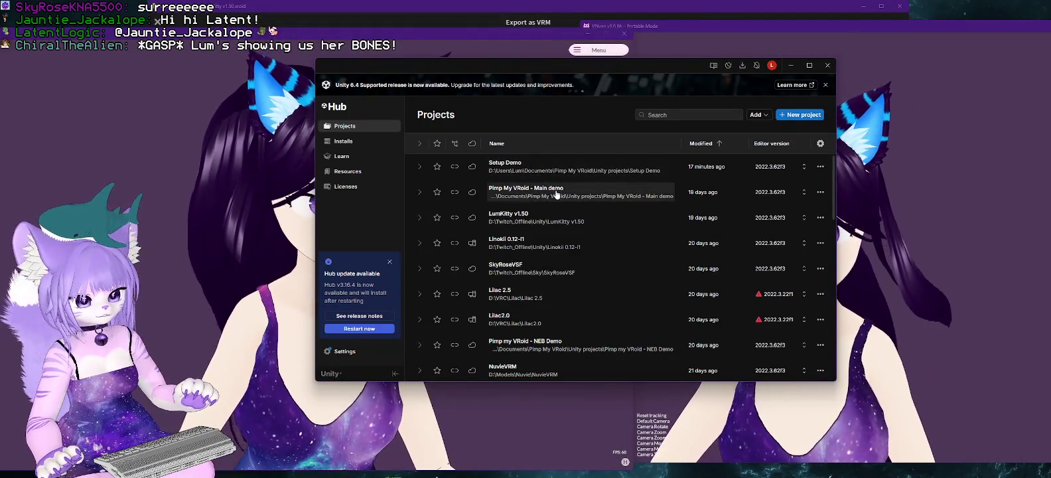
{"action": "left_click", "coordinate": [537, 195]}
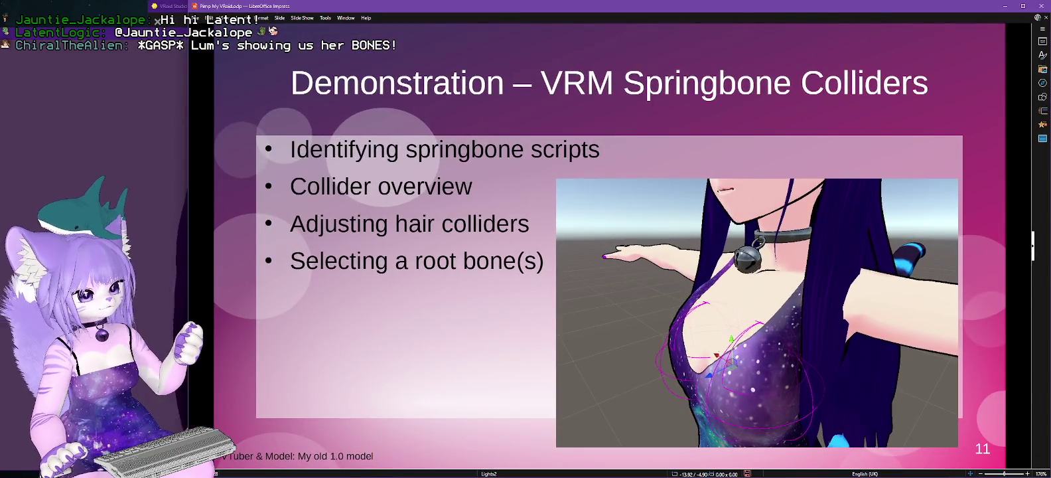
Step: Go back to slide 10, All about bones, via the slideshow's Previous option
{"action": "right_click", "coordinate": [553, 152]}
{"action": "left_click", "coordinate": [556, 163]}
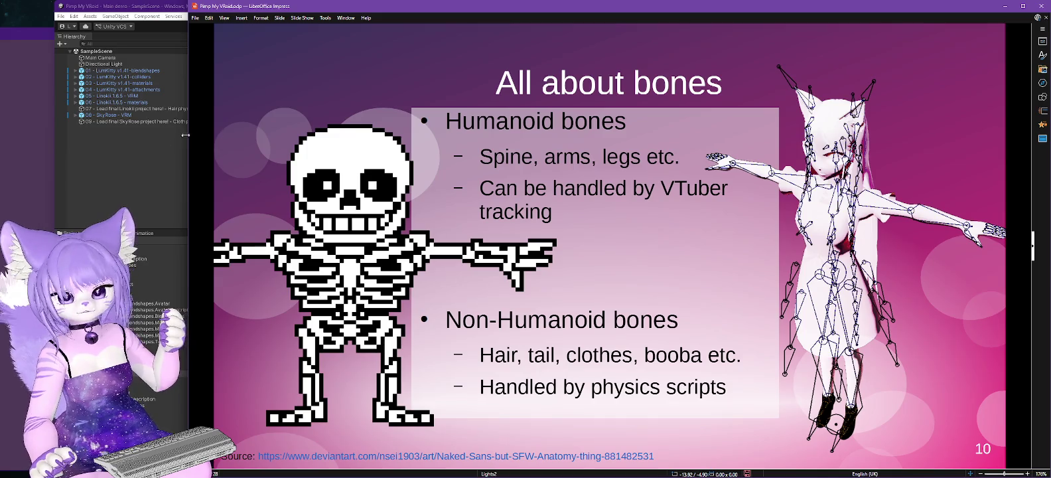
{"action": "left_click", "coordinate": [1002, 7]}
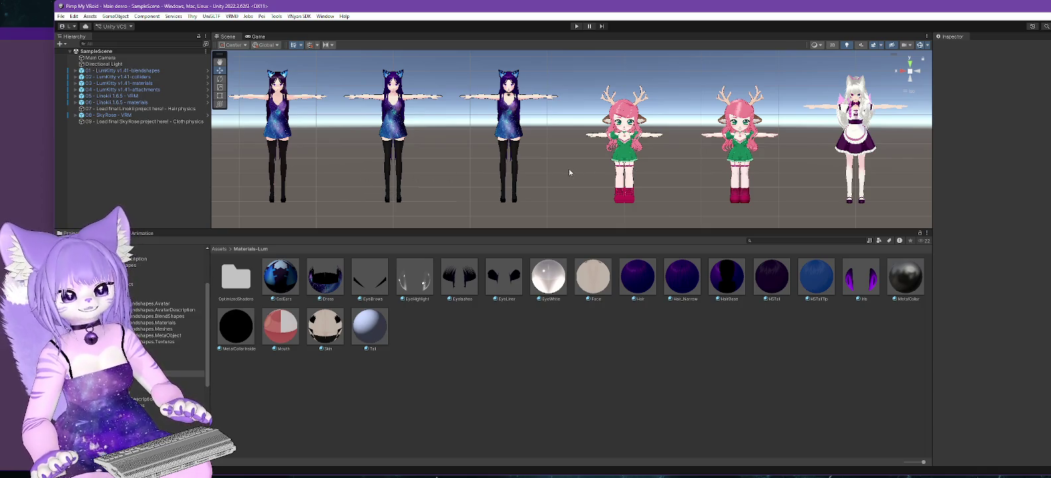
{"action": "mouse_move", "coordinate": [395, 152]}
{"action": "left_mouse_down"}
{"action": "mouse_move", "coordinate": [375, 157]}
{"action": "mouse_move", "coordinate": [652, 166]}
{"action": "left_mouse_up"}
{"action": "scroll", "coordinate": [570, 148], "scroll_direction": "up", "scroll_amount": 3}
{"action": "scroll", "coordinate": [571, 148], "scroll_direction": "up", "scroll_amount": 6}
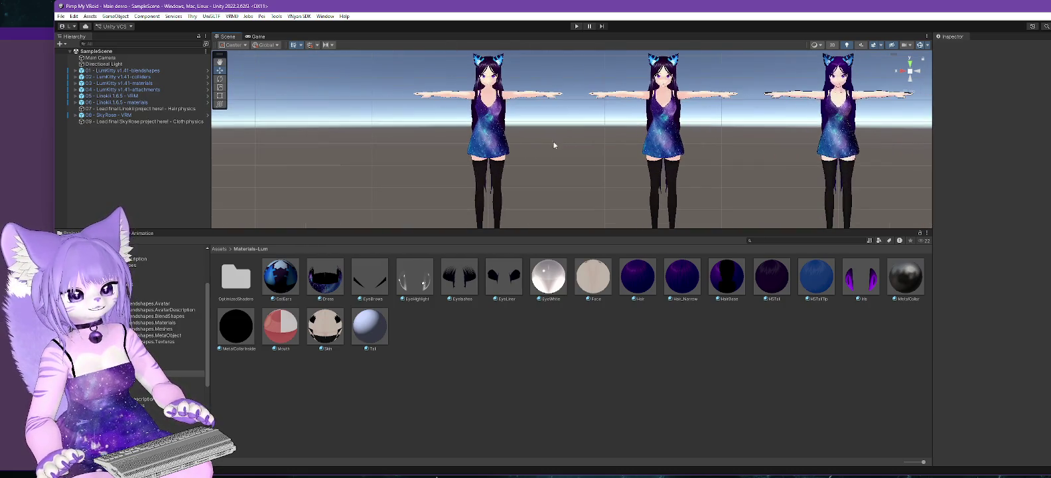
{"action": "left_click_drag", "start_coordinate": [619, 160], "coordinate": [676, 203]}
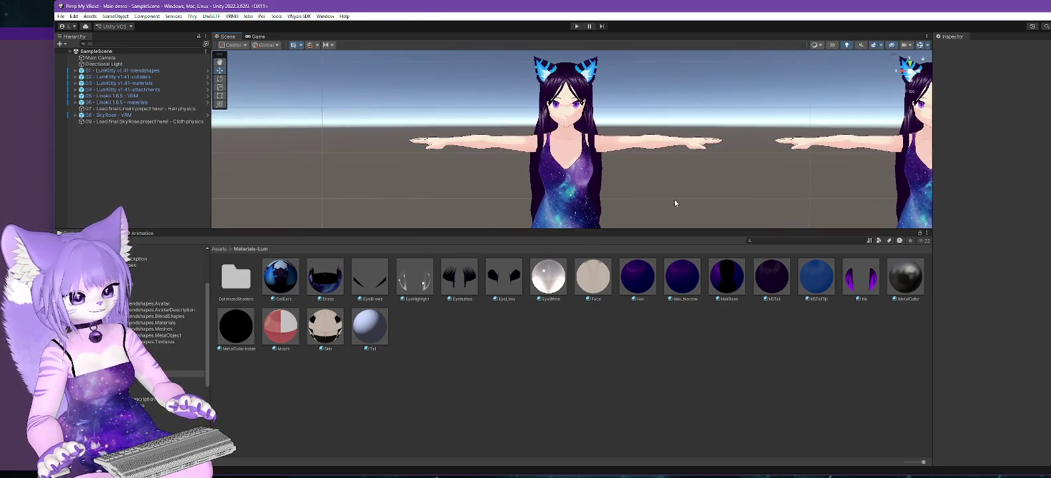
{"action": "left_click_drag", "start_coordinate": [627, 231], "coordinate": [629, 412]}
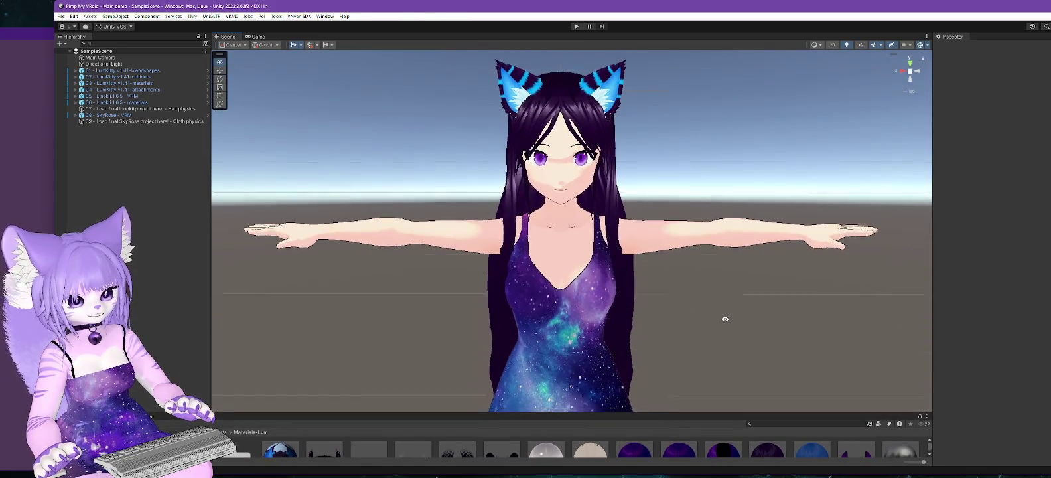
{"action": "scroll", "coordinate": [678, 327], "scroll_direction": "down", "scroll_amount": 3}
{"action": "scroll", "coordinate": [707, 319], "scroll_direction": "down", "scroll_amount": 2}
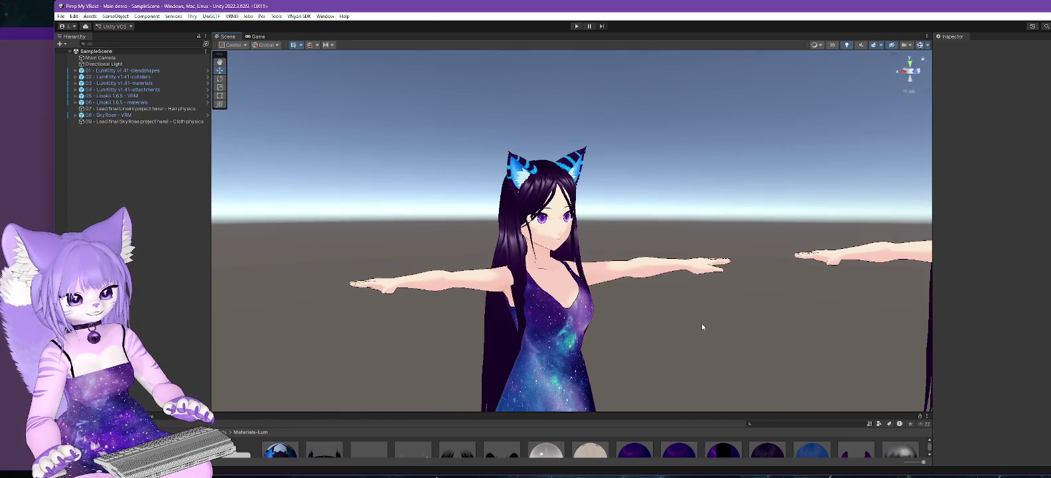
{"action": "scroll", "coordinate": [699, 335], "scroll_direction": "down", "scroll_amount": 2}
{"action": "scroll", "coordinate": [699, 335], "scroll_direction": "down", "scroll_amount": 1}
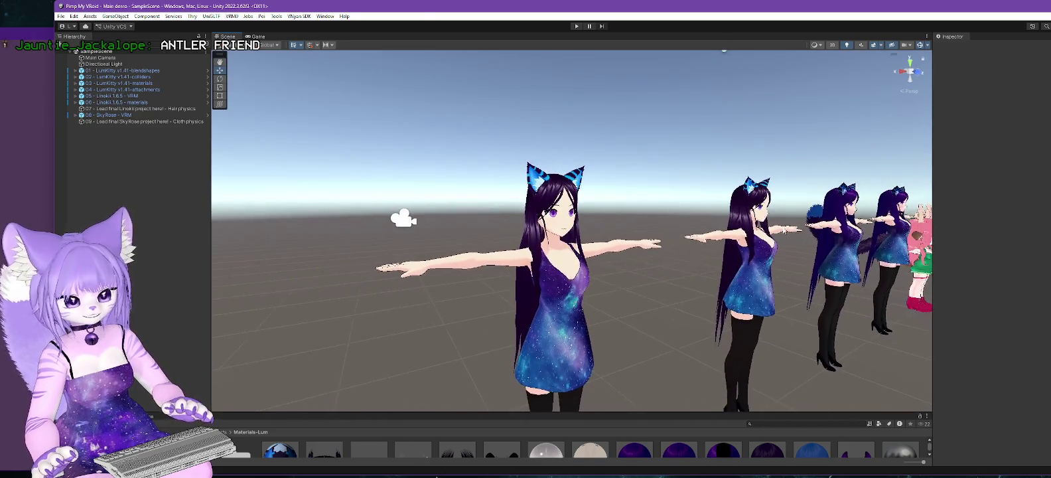
{"action": "mouse_move", "coordinate": [641, 291]}
{"action": "left_mouse_down"}
{"action": "mouse_move", "coordinate": [641, 414]}
{"action": "mouse_move", "coordinate": [642, 317]}
{"action": "left_mouse_up"}
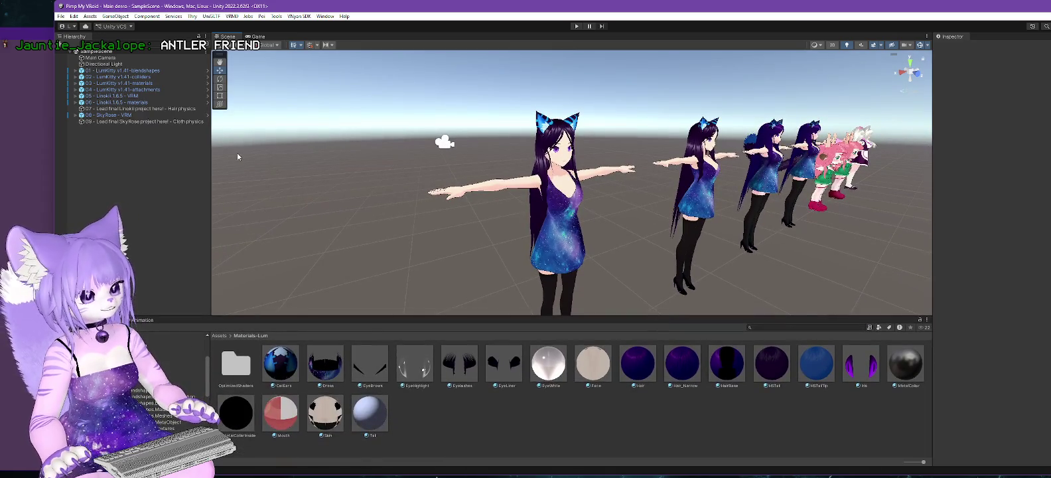
{"action": "scroll", "coordinate": [137, 400], "scroll_direction": "down", "scroll_amount": 3}
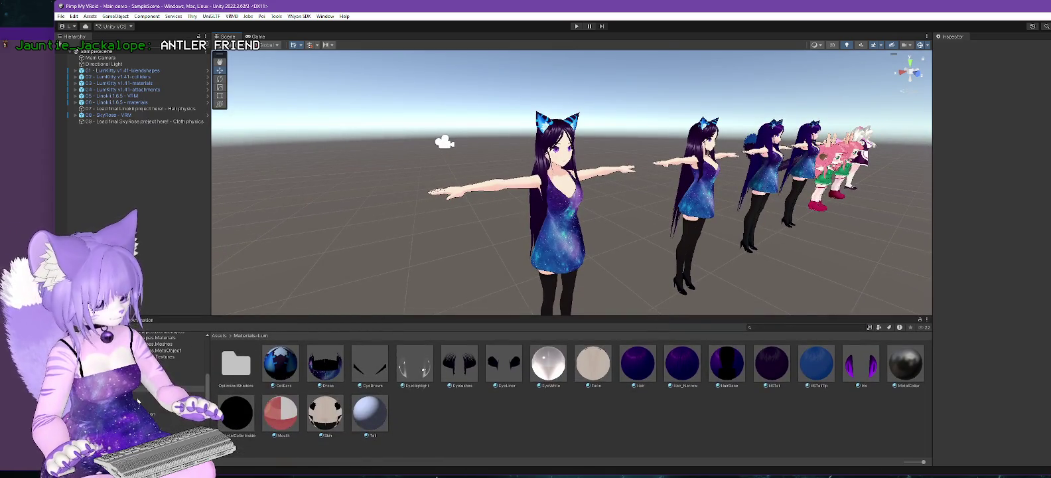
{"action": "scroll", "coordinate": [153, 388], "scroll_direction": "down", "scroll_amount": 3}
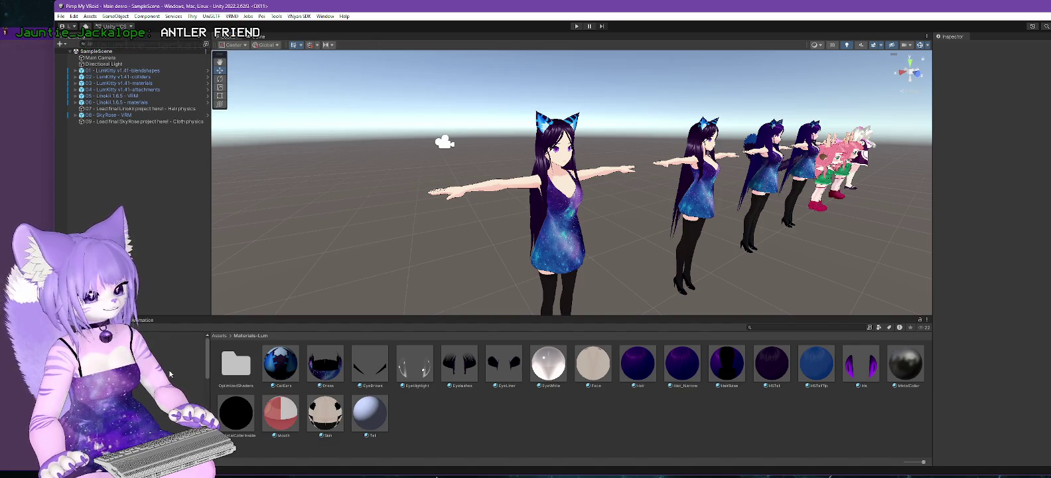
{"action": "left_click_drag", "start_coordinate": [170, 317], "coordinate": [169, 246]}
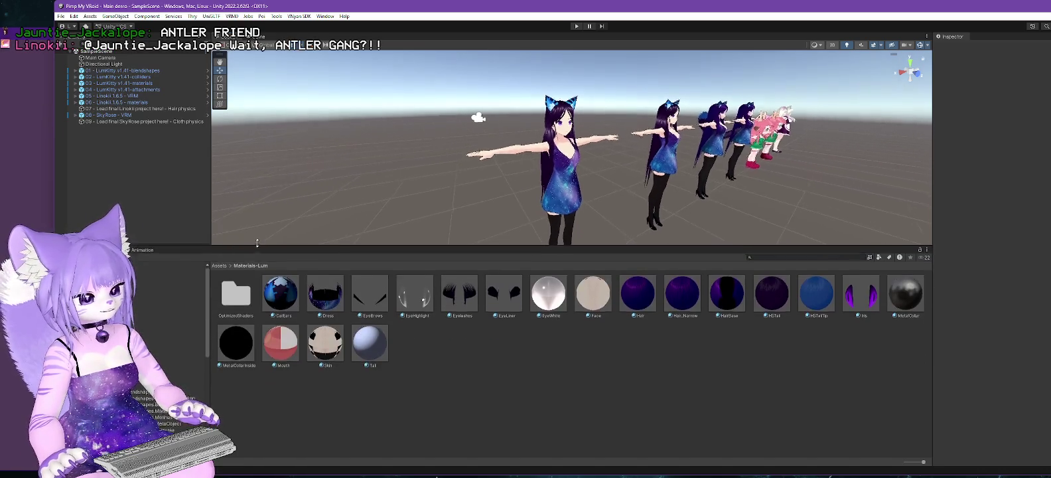
{"action": "scroll", "coordinate": [159, 332], "scroll_direction": "down", "scroll_amount": 2}
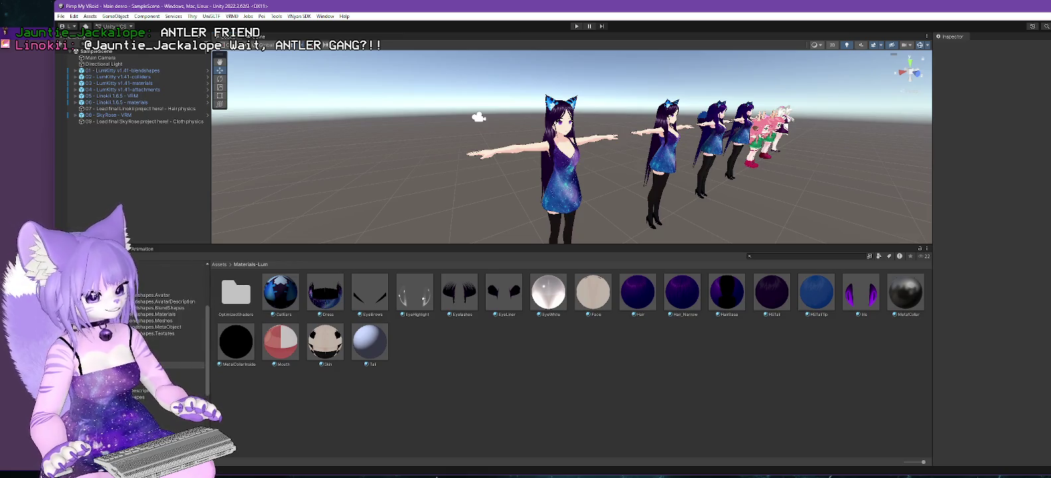
{"action": "scroll", "coordinate": [160, 332], "scroll_direction": "up", "scroll_amount": 2}
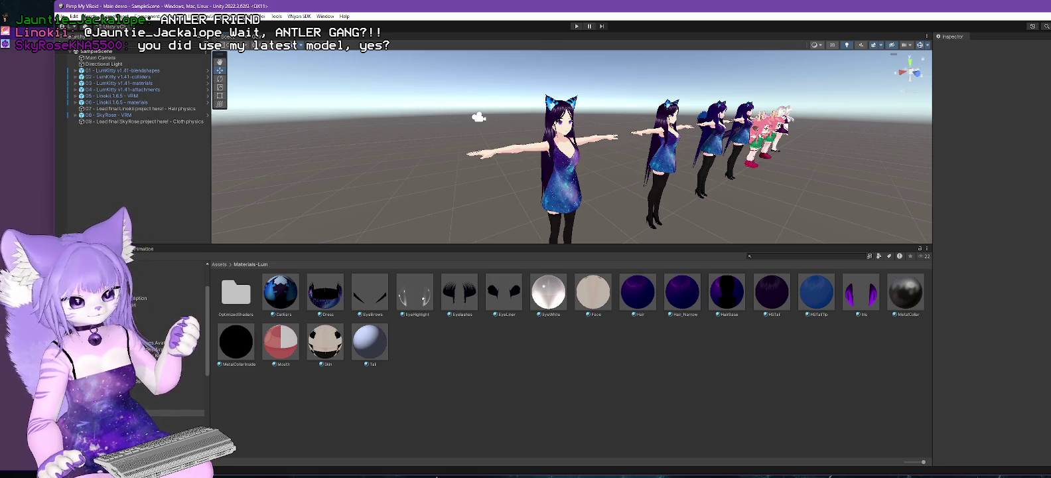
{"action": "left_click", "coordinate": [300, 16]}
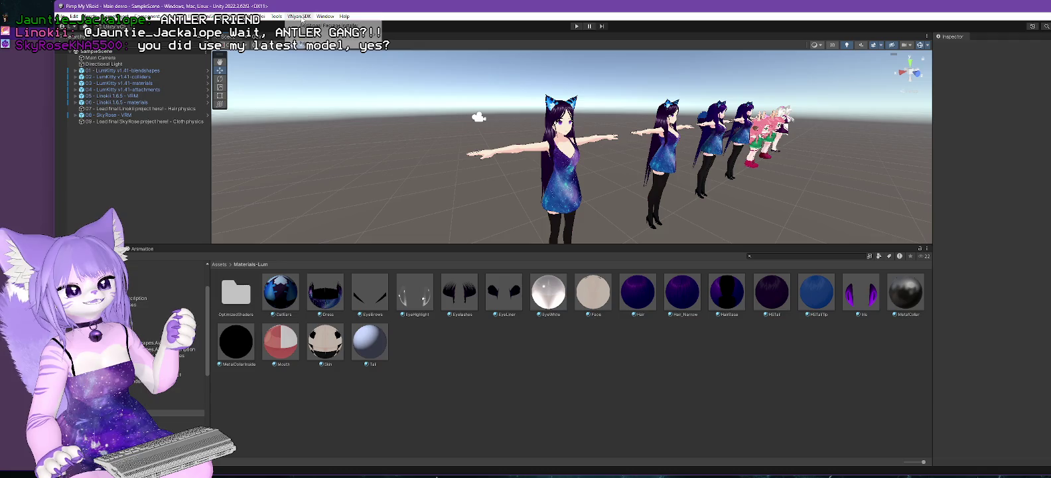
Step: Start a Custom Package import, pick VNyanSDK0.1.2.unitypackage in Unity Plugins, then cancel it
{"action": "left_click", "coordinate": [302, 23]}
{"action": "left_click", "coordinate": [90, 16]}
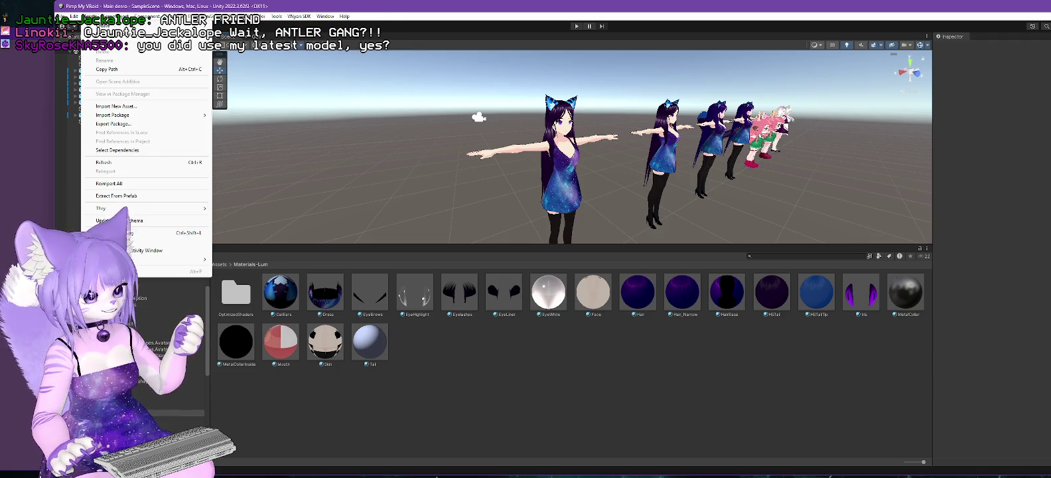
{"action": "mouse_move", "coordinate": [127, 115]}
{"action": "left_click", "coordinate": [250, 118]}
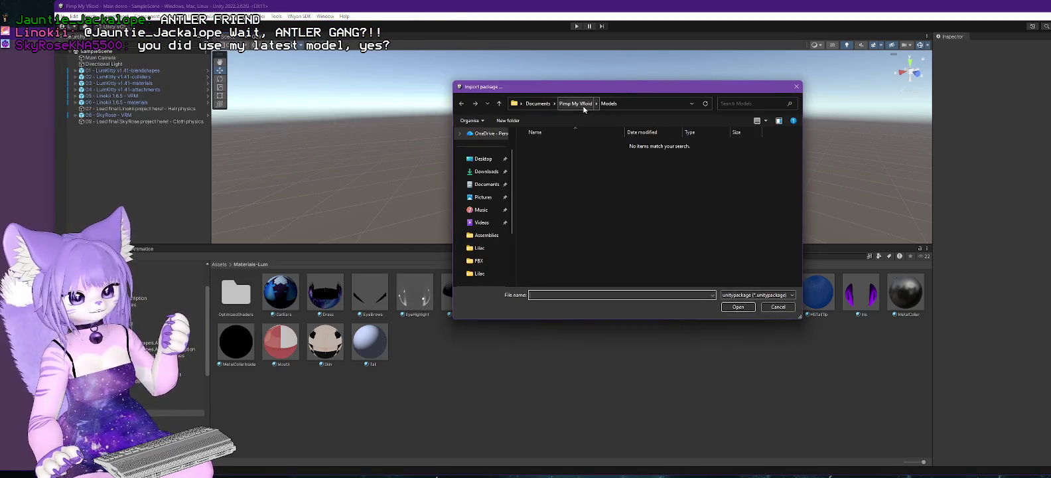
{"action": "left_click", "coordinate": [584, 109]}
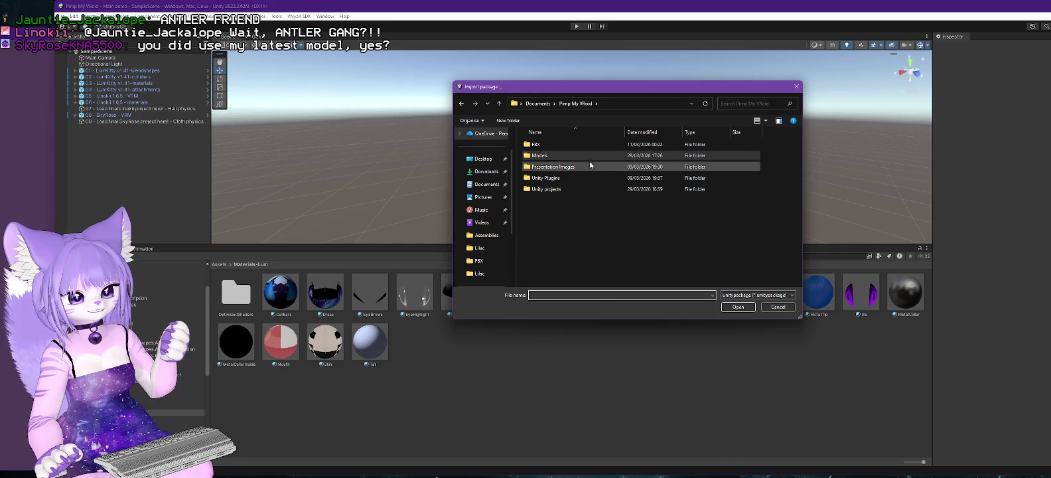
{"action": "double_click", "coordinate": [545, 177]}
{"action": "left_click", "coordinate": [557, 200]}
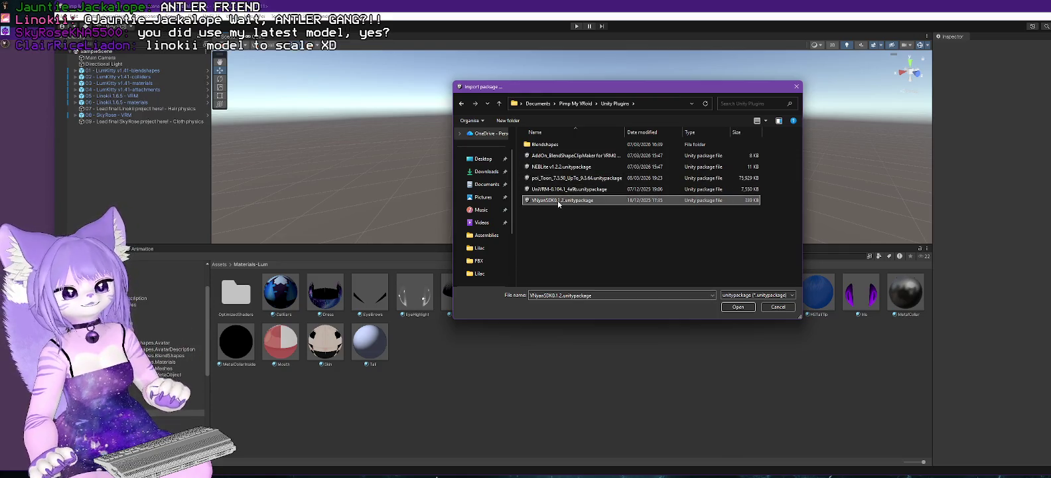
{"action": "left_click", "coordinate": [779, 309]}
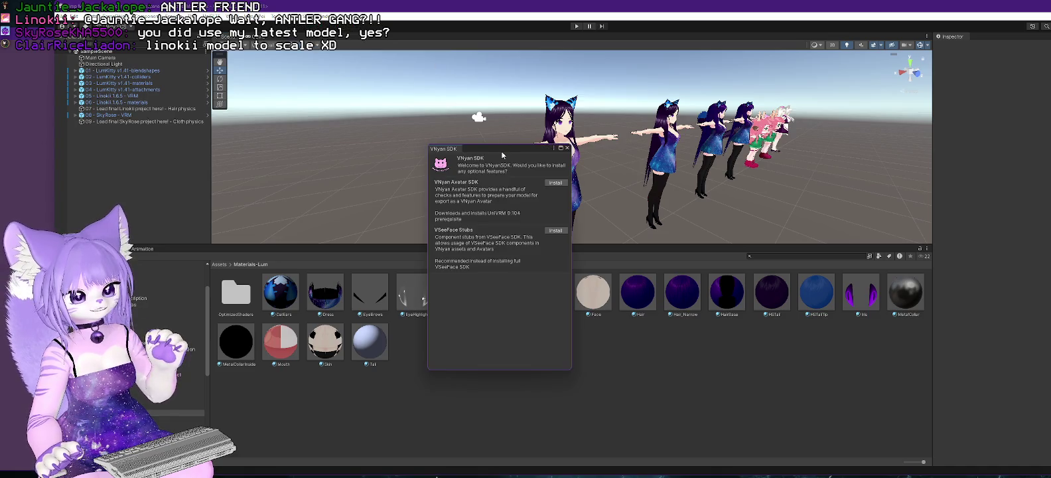
Step: Move the VNyan SDK window aside and close it, bringing the avatar row back into view
{"action": "left_click_drag", "start_coordinate": [501, 150], "coordinate": [626, 98]}
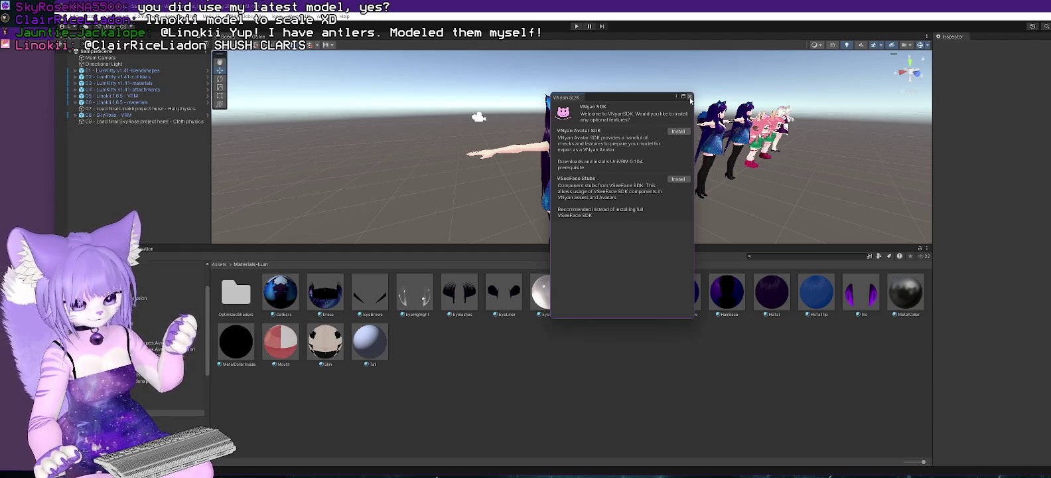
{"action": "left_click", "coordinate": [689, 97]}
{"action": "left_click", "coordinate": [249, 16]}
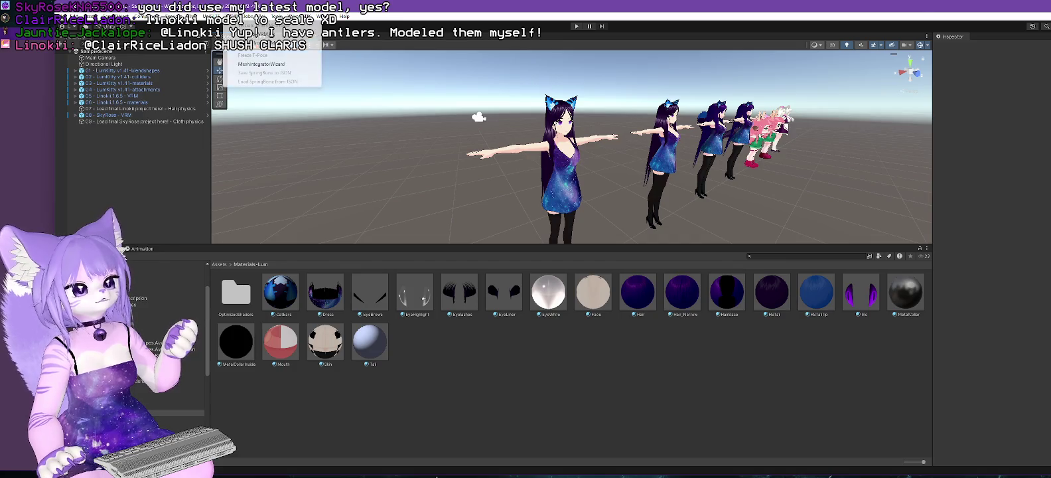
{"action": "mouse_move", "coordinate": [252, 24]}
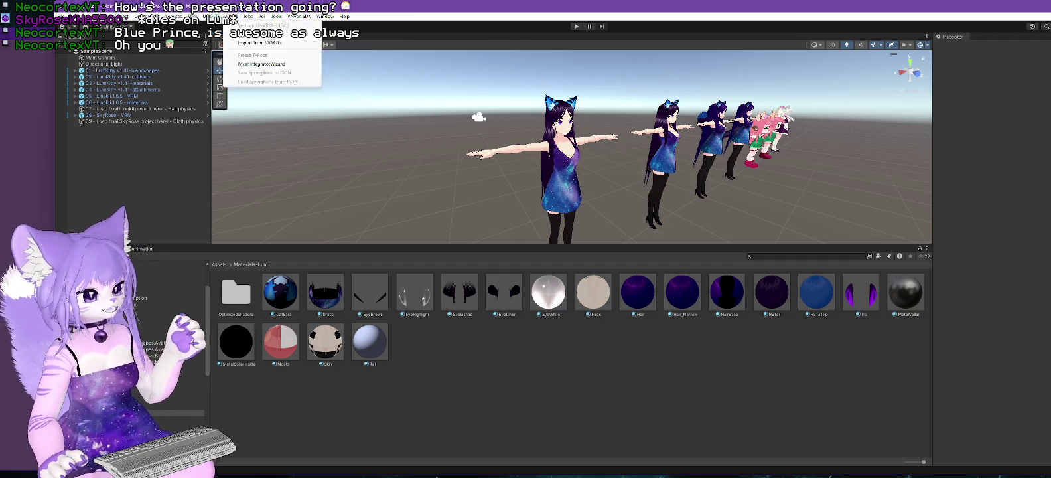
{"action": "mouse_move", "coordinate": [116, 16]}
{"action": "key", "text": "alt+Tab"}
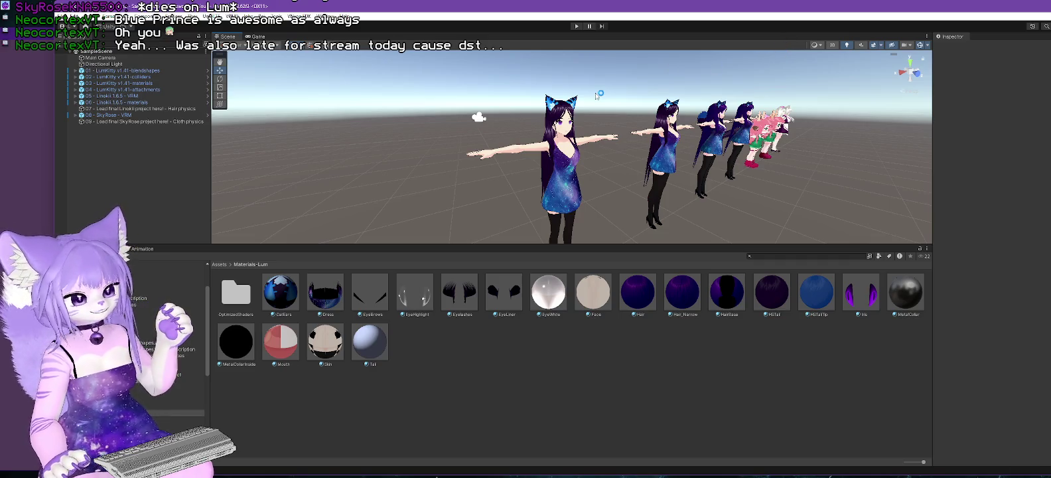
{"action": "left_click", "coordinate": [309, 19]}
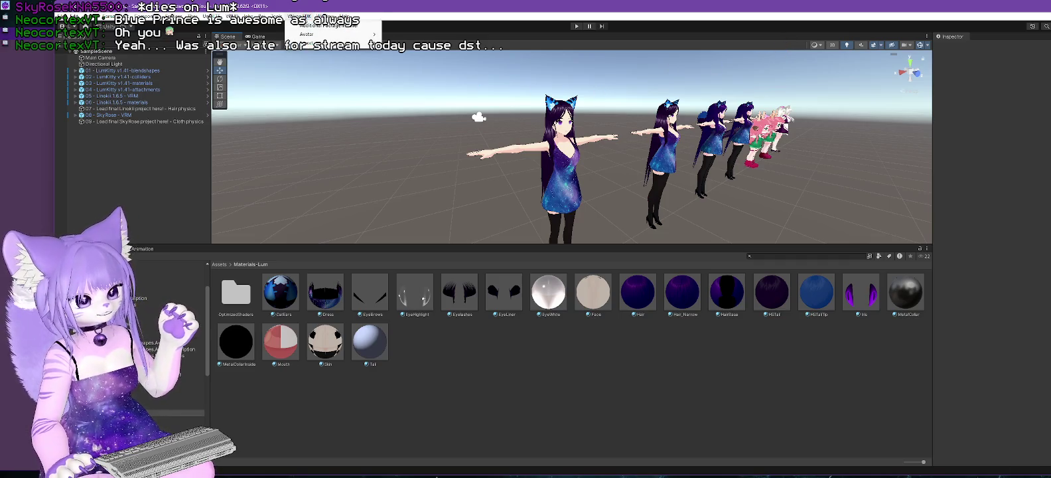
{"action": "left_click", "coordinate": [315, 27]}
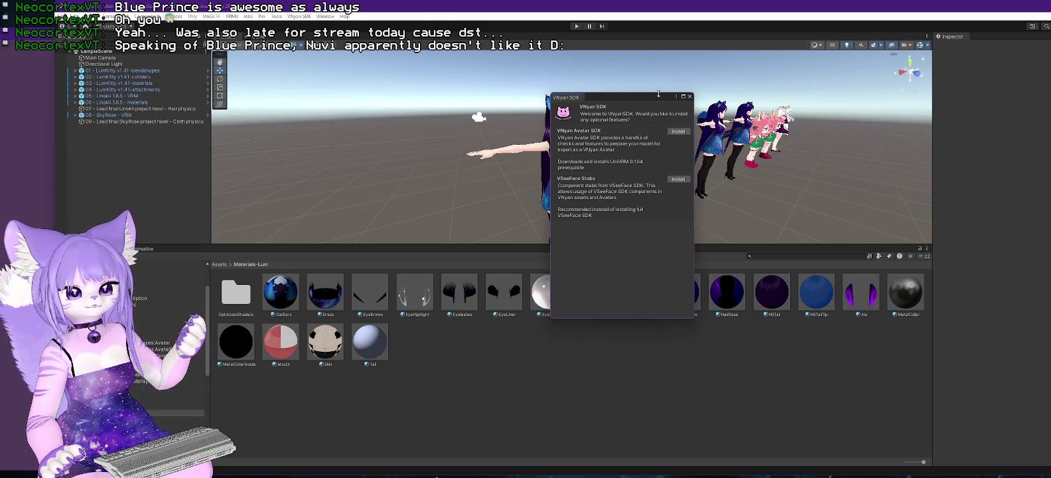
{"action": "left_click", "coordinate": [690, 97]}
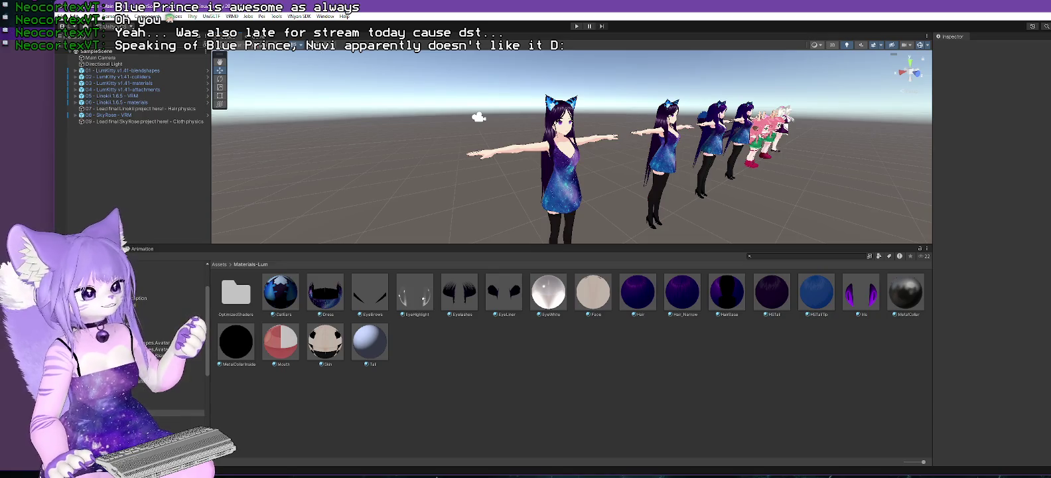
{"action": "left_click", "coordinate": [91, 16]}
{"action": "mouse_move", "coordinate": [146, 115]}
{"action": "left_click", "coordinate": [261, 118]}
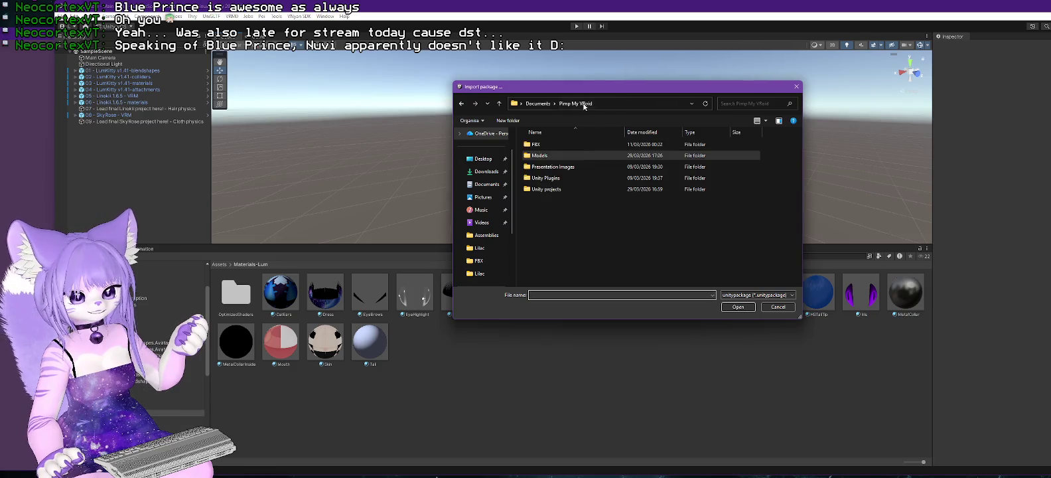
Step: Cancel the custom package import and import LumKitty Demo.vrm through VRM0 > Import
{"action": "double_click", "coordinate": [550, 156]}
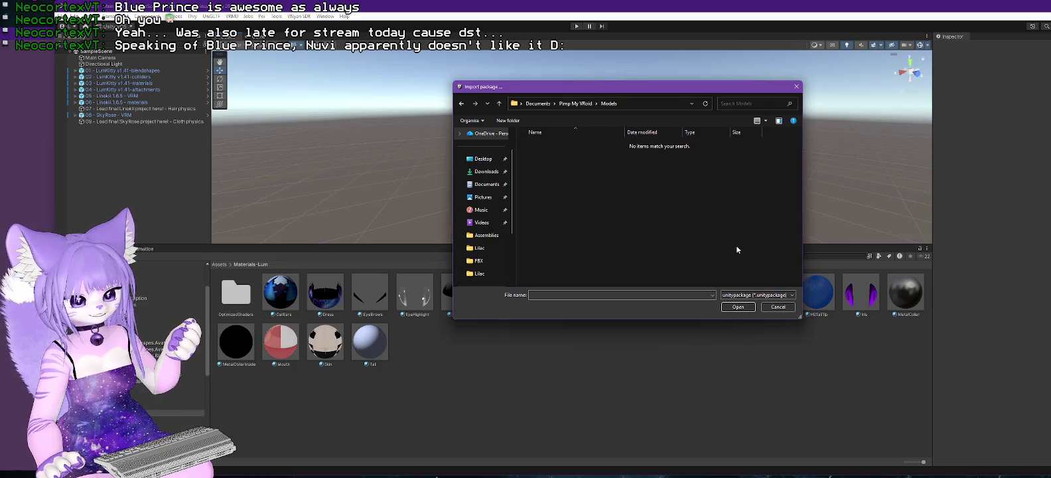
{"action": "left_click", "coordinate": [777, 307]}
{"action": "left_click", "coordinate": [232, 16]}
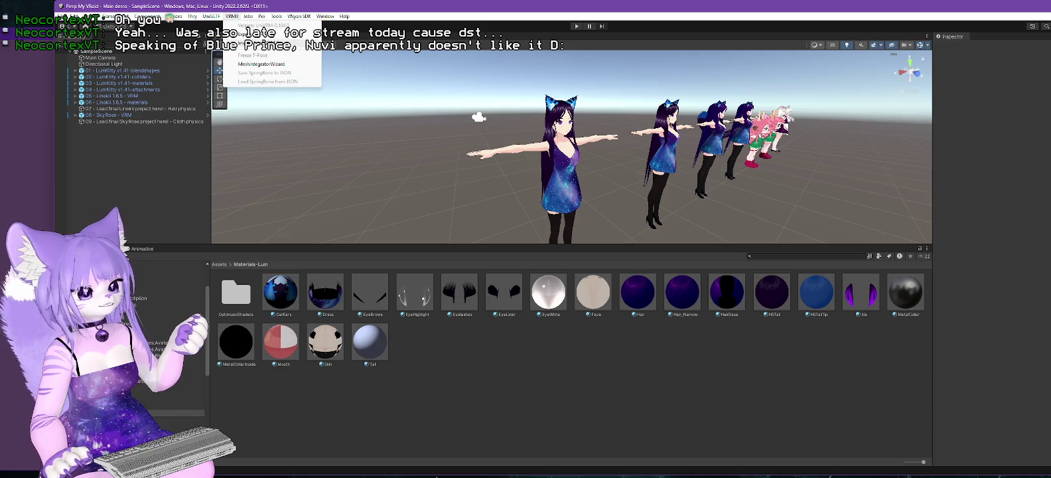
{"action": "left_click", "coordinate": [259, 34]}
{"action": "double_click", "coordinate": [561, 166]}
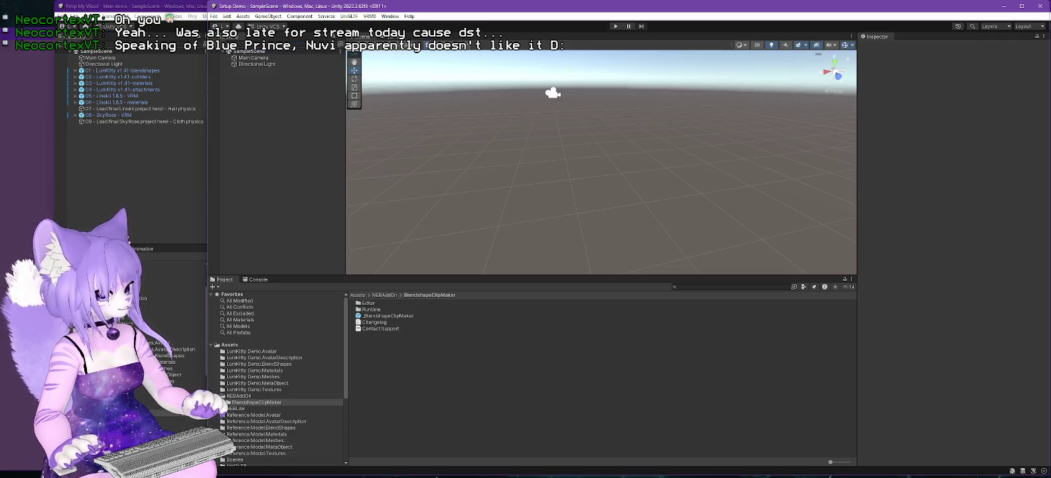
Step: In the Setup Demo project, import LumKitty Demo.vrm from VRM 0.x
{"action": "key", "text": "alt+Tab"}
{"action": "left_click", "coordinate": [370, 16]}
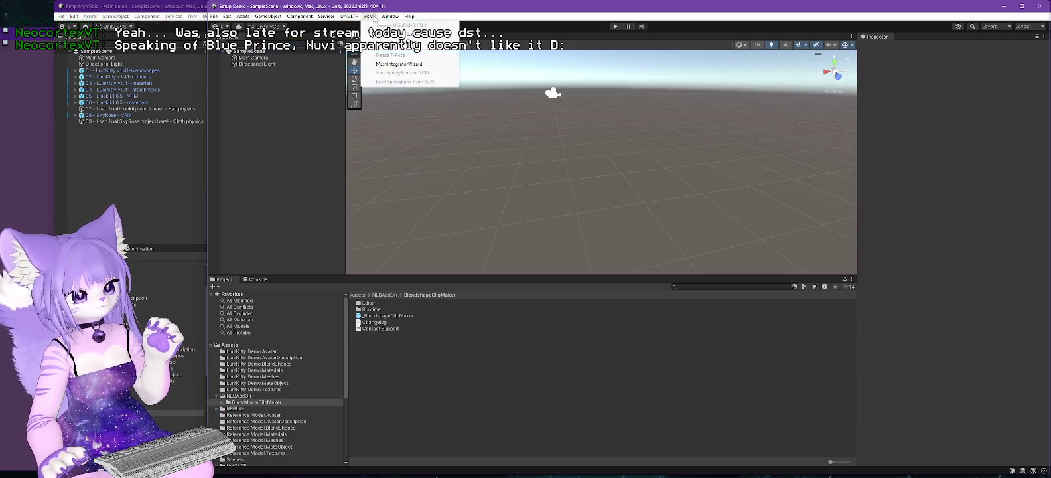
{"action": "left_click", "coordinate": [385, 43]}
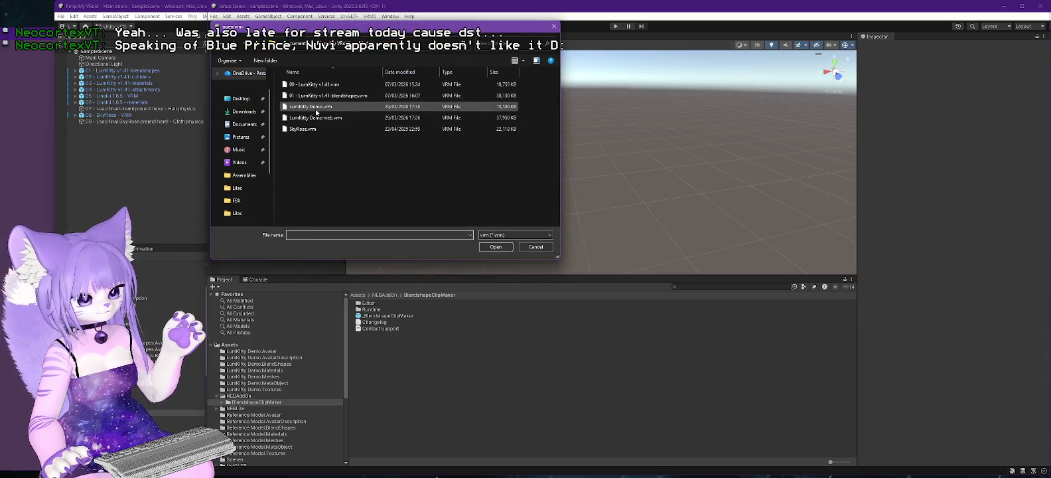
{"action": "double_click", "coordinate": [316, 117]}
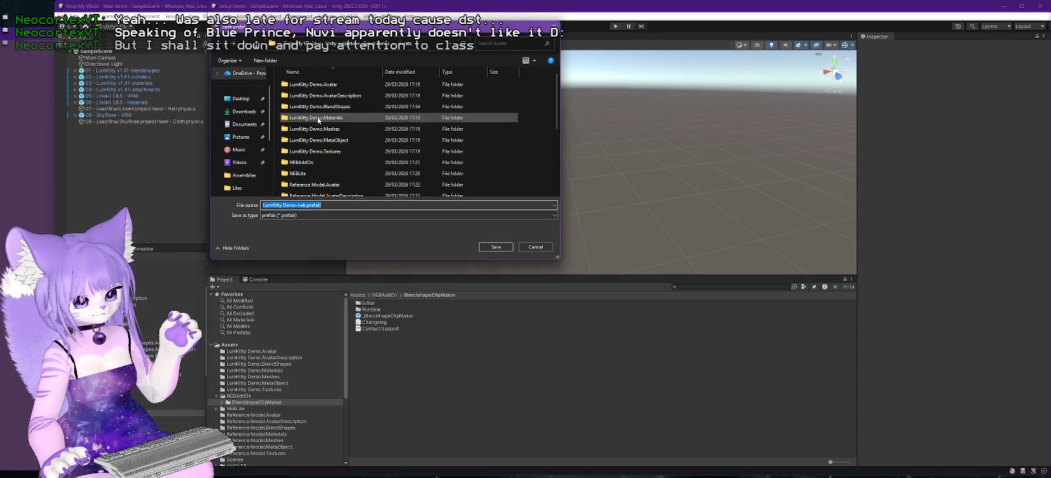
Step: Create a new Assets folder named LumKitty-NEB and target the prefab save there
{"action": "left_click_drag", "start_coordinate": [398, 31], "coordinate": [863, 75]}
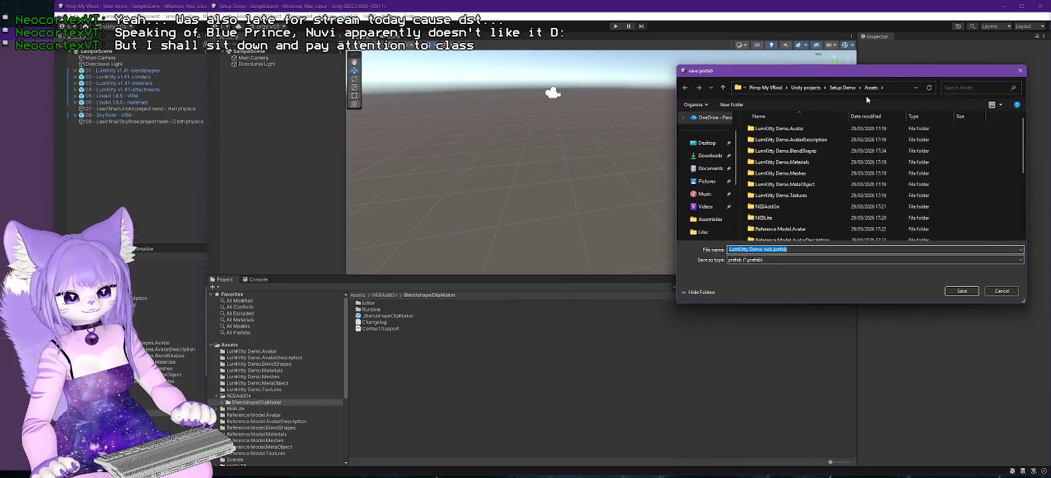
{"action": "right_click", "coordinate": [1006, 190]}
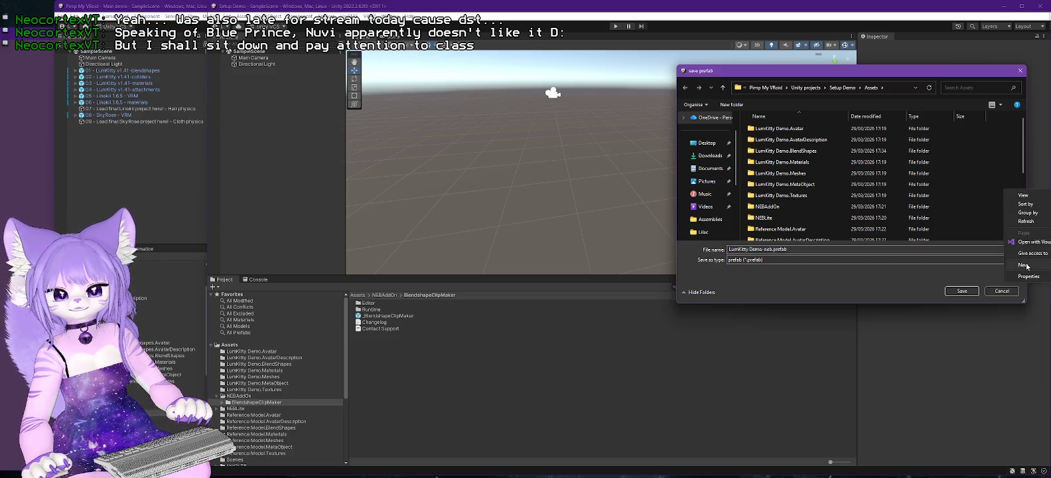
{"action": "mouse_move", "coordinate": [1023, 265]}
{"action": "left_click", "coordinate": [955, 264]}
{"action": "type", "text": "Lum"}
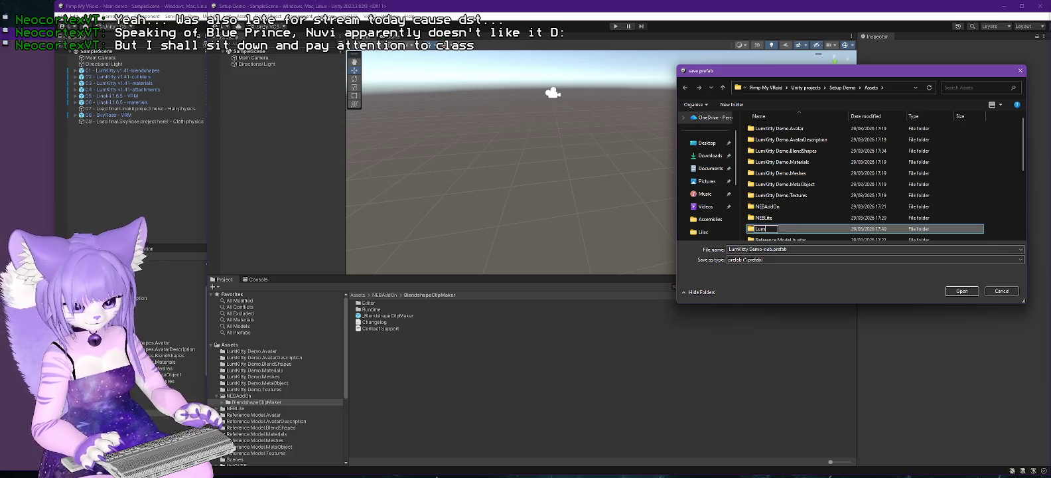
{"action": "type", "text": "Kitty-NEB"}
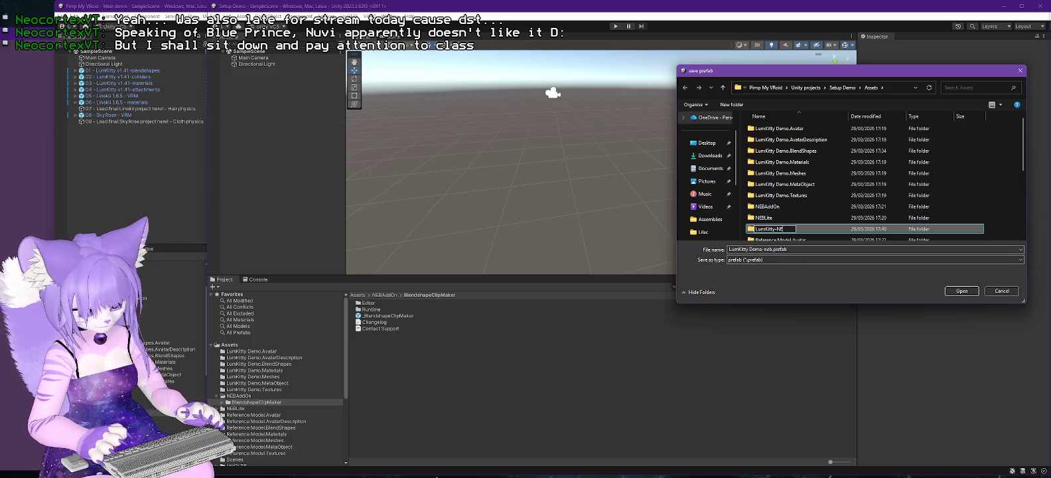
{"action": "key", "text": "Return"}
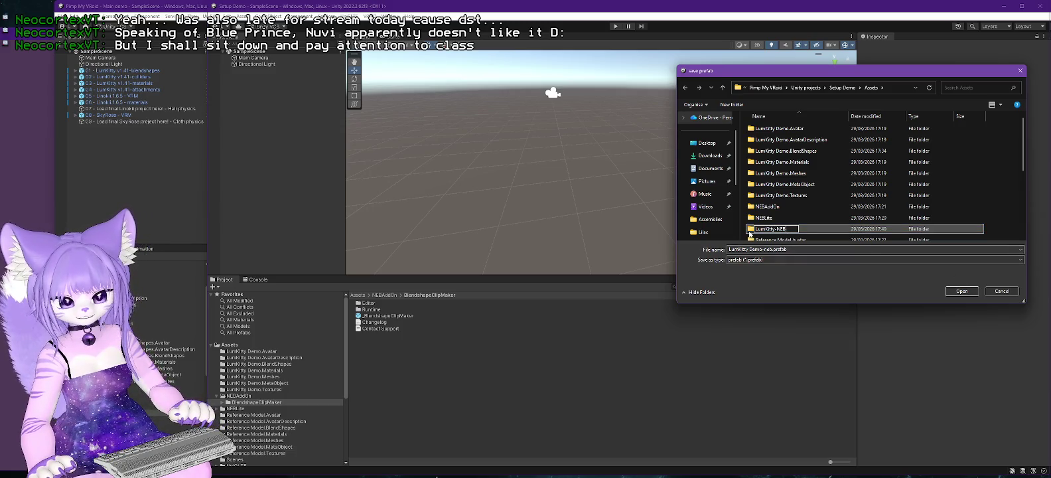
{"action": "double_click", "coordinate": [750, 207]}
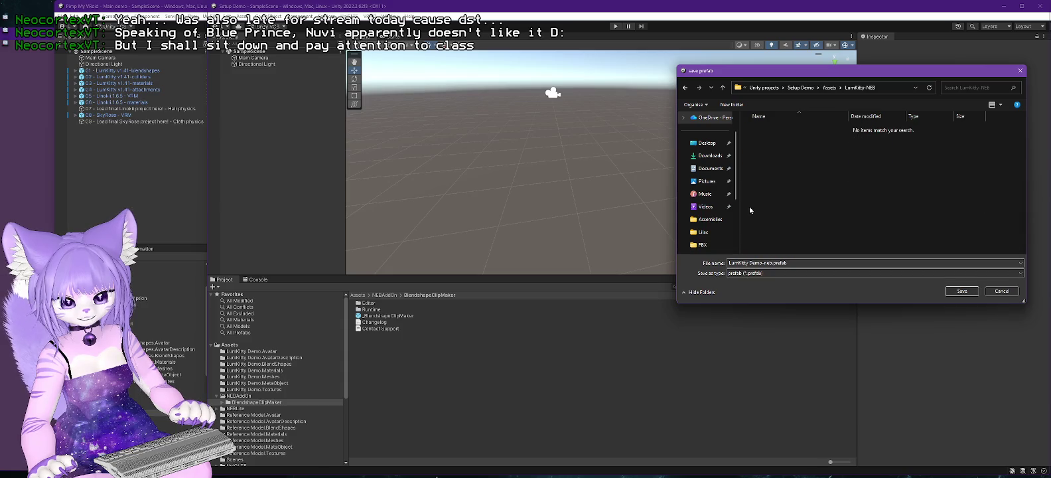
{"action": "left_click", "coordinate": [959, 292]}
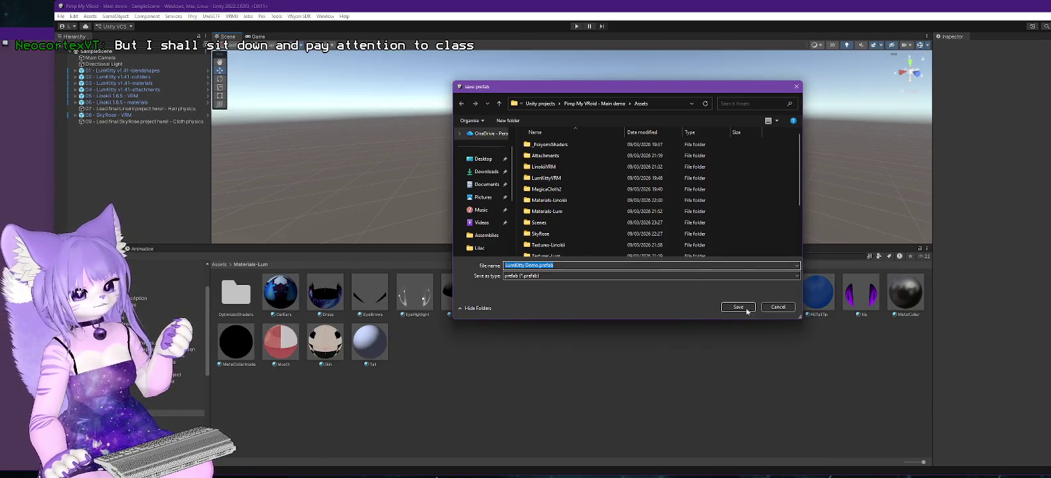
Step: Save the LumKitty Demo prefab, then switch back to the presentation slides
{"action": "left_click", "coordinate": [738, 307]}
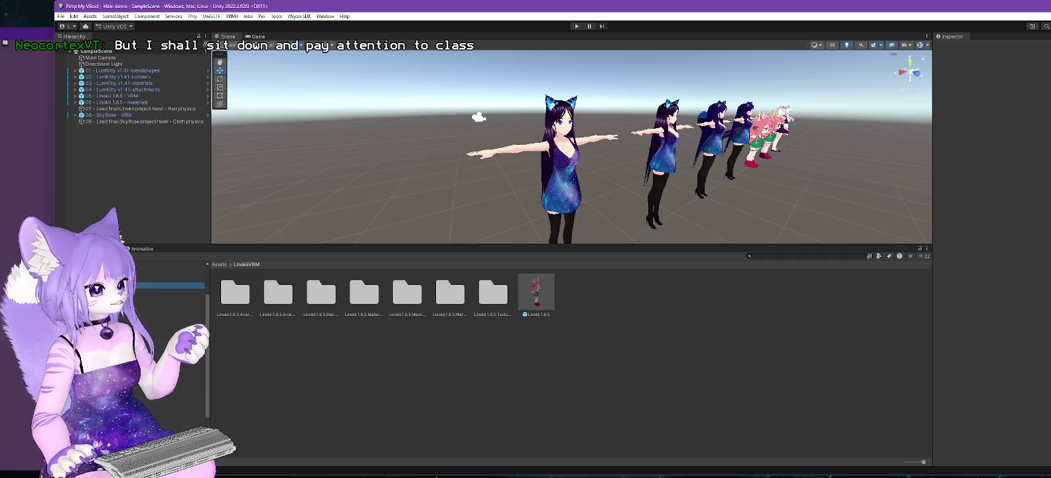
{"action": "key", "text": "alt+Tab"}
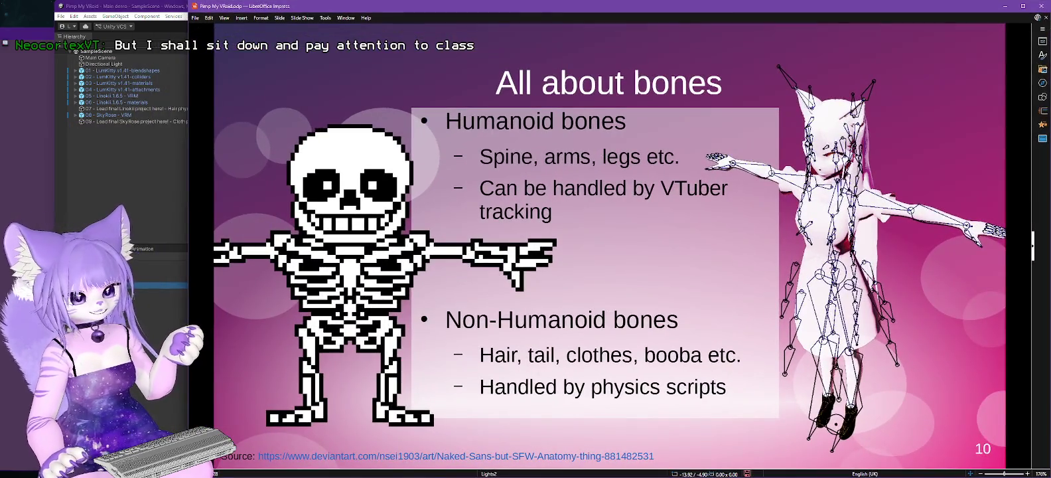
Step: Advance to slide 11, VRM Springbone Colliders, then minimise Impress to return to Unity
{"action": "scroll", "coordinate": [557, 209], "scroll_direction": "down", "scroll_amount": 1}
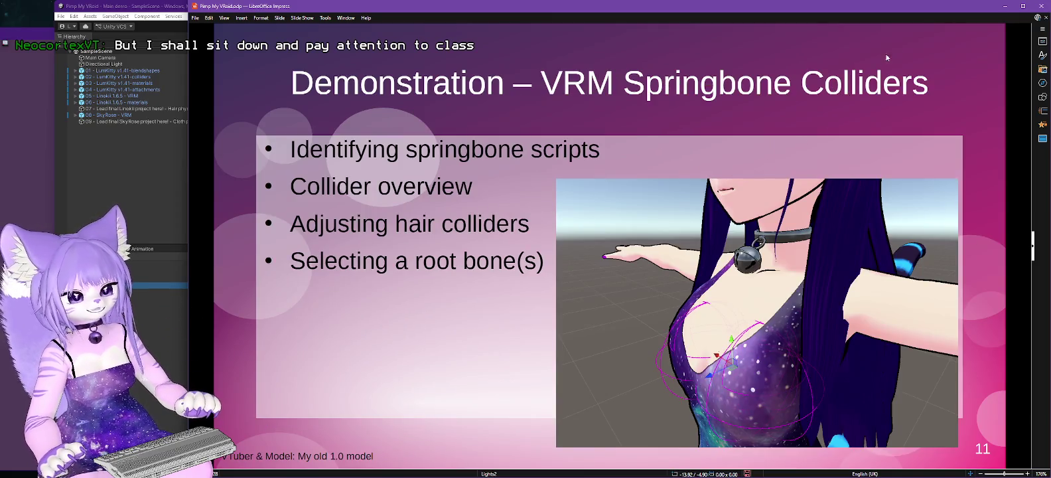
{"action": "left_click", "coordinate": [1006, 8]}
{"action": "scroll", "coordinate": [653, 159], "scroll_direction": "up", "scroll_amount": 3}
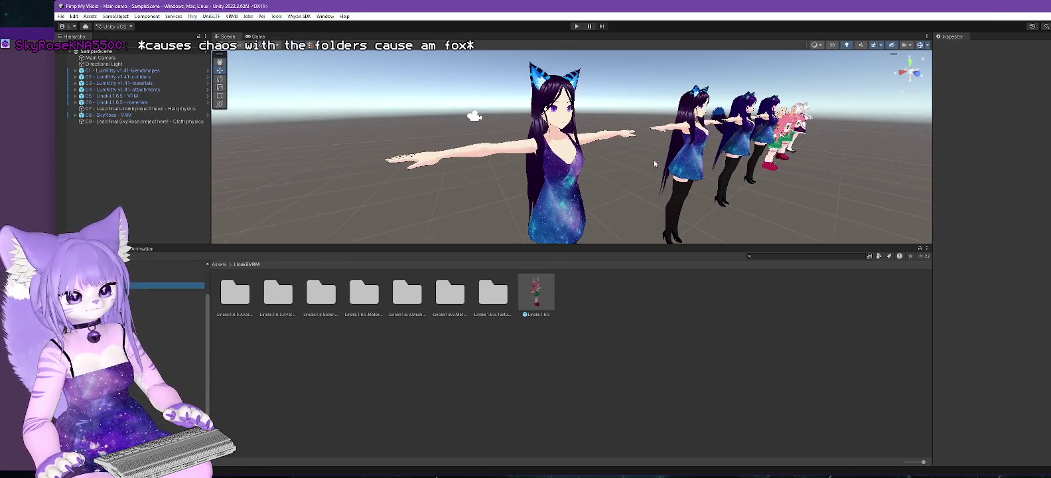
Step: Select and frame the 02 LumKitty v1.41-colliders avatar in an enlarged scene view
{"action": "scroll", "coordinate": [654, 159], "scroll_direction": "up", "scroll_amount": 2}
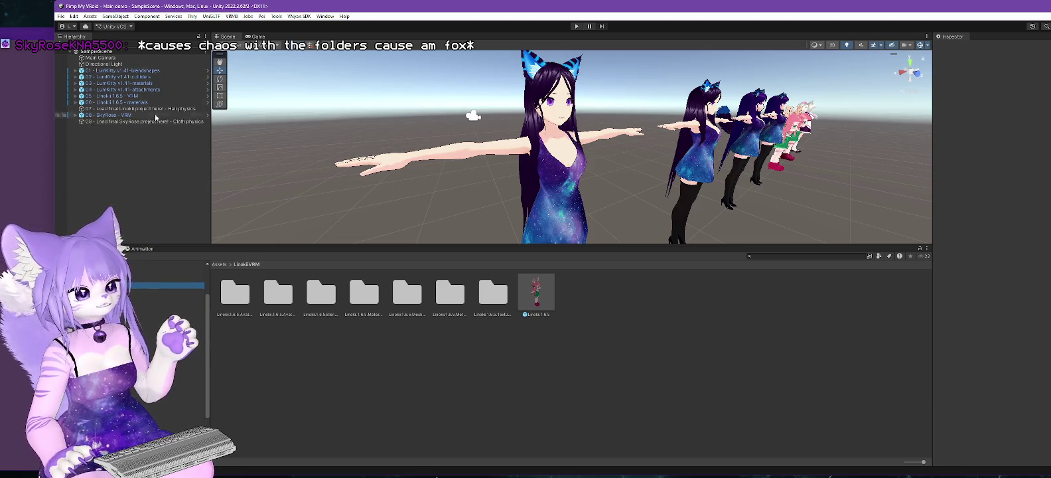
{"action": "left_click", "coordinate": [75, 77]}
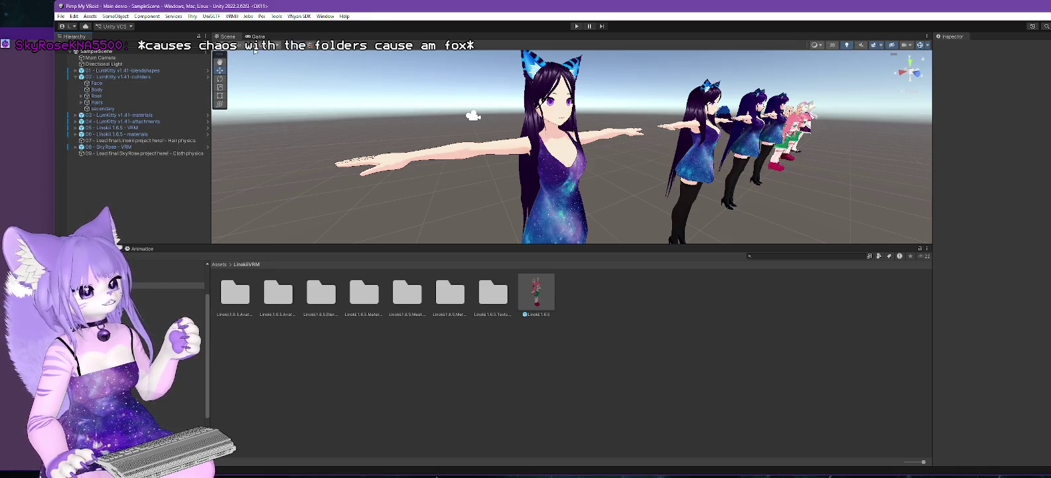
{"action": "left_click", "coordinate": [142, 79]}
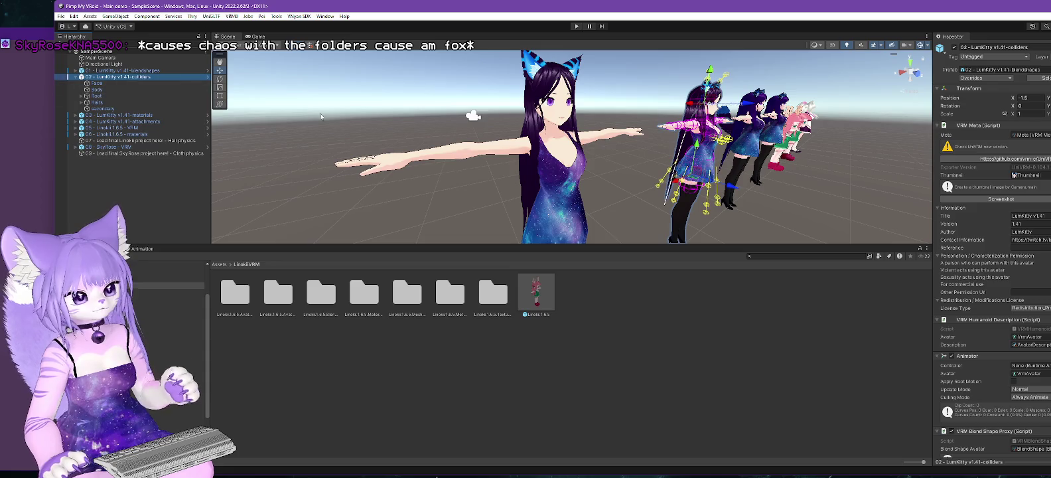
{"action": "scroll", "coordinate": [743, 219], "scroll_direction": "up", "scroll_amount": 1}
{"action": "key", "text": "f"}
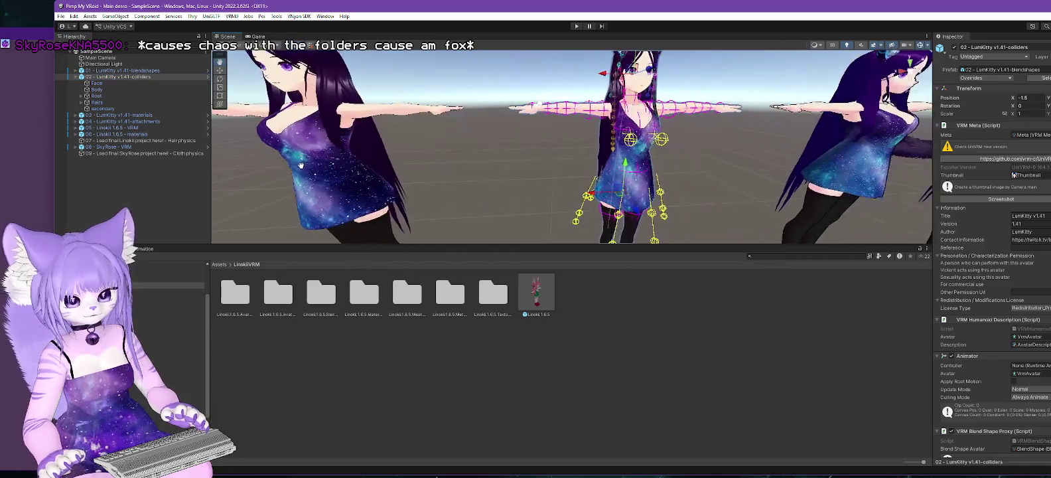
{"action": "left_click_drag", "start_coordinate": [647, 243], "coordinate": [648, 376]}
{"action": "left_click_drag", "start_coordinate": [640, 226], "coordinate": [715, 242]}
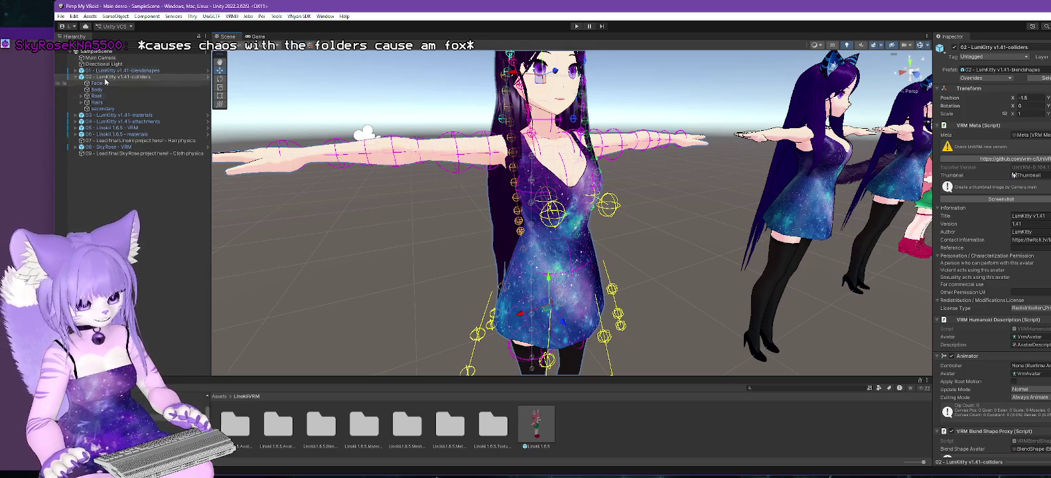
{"action": "mouse_move", "coordinate": [544, 171]}
{"action": "left_mouse_down"}
{"action": "mouse_move", "coordinate": [734, 160]}
{"action": "mouse_move", "coordinate": [590, 206]}
{"action": "left_mouse_up"}
Step: Expand 01 LumKitty v1.41-blendshapes and select its secondary object to show Skirt and Hair spring bones
{"action": "left_click", "coordinate": [126, 72]}
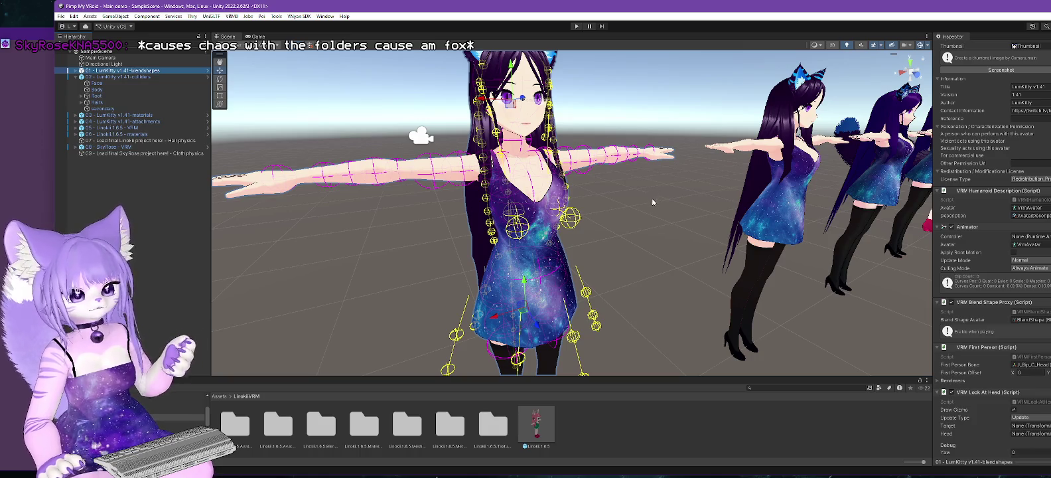
{"action": "mouse_move", "coordinate": [633, 241]}
{"action": "left_mouse_down"}
{"action": "mouse_move", "coordinate": [587, 266]}
{"action": "mouse_move", "coordinate": [604, 275]}
{"action": "mouse_move", "coordinate": [587, 284]}
{"action": "left_mouse_up"}
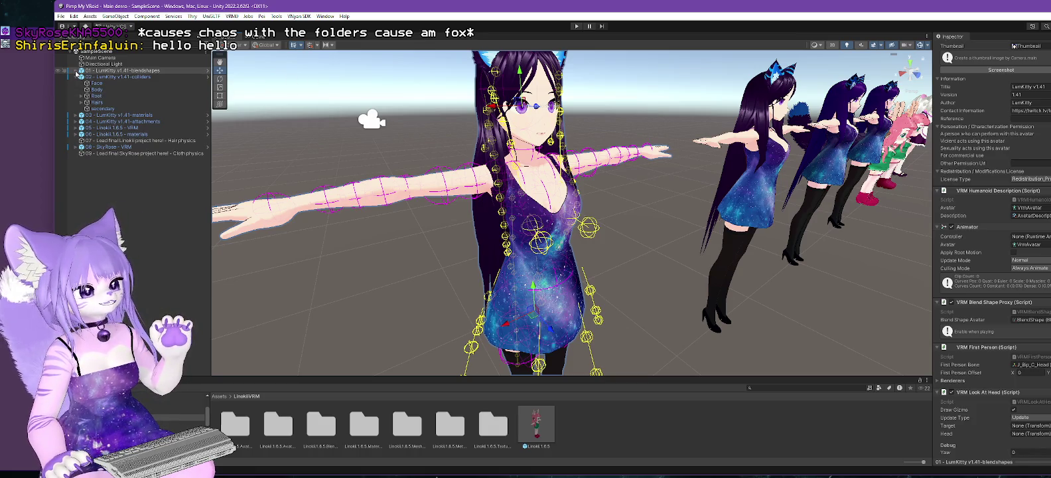
{"action": "left_click", "coordinate": [75, 70]}
{"action": "left_click", "coordinate": [75, 108]}
{"action": "left_click", "coordinate": [119, 70]}
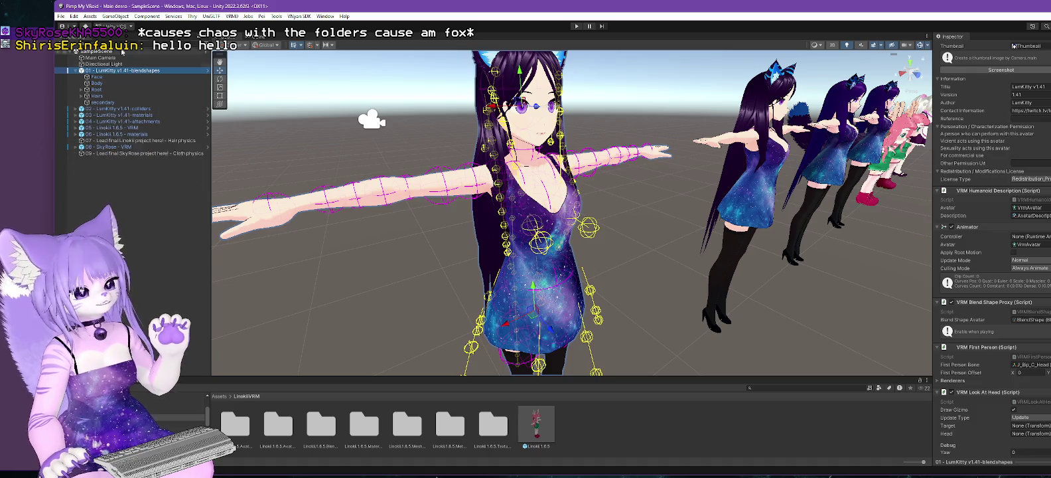
{"action": "left_click", "coordinate": [106, 103]}
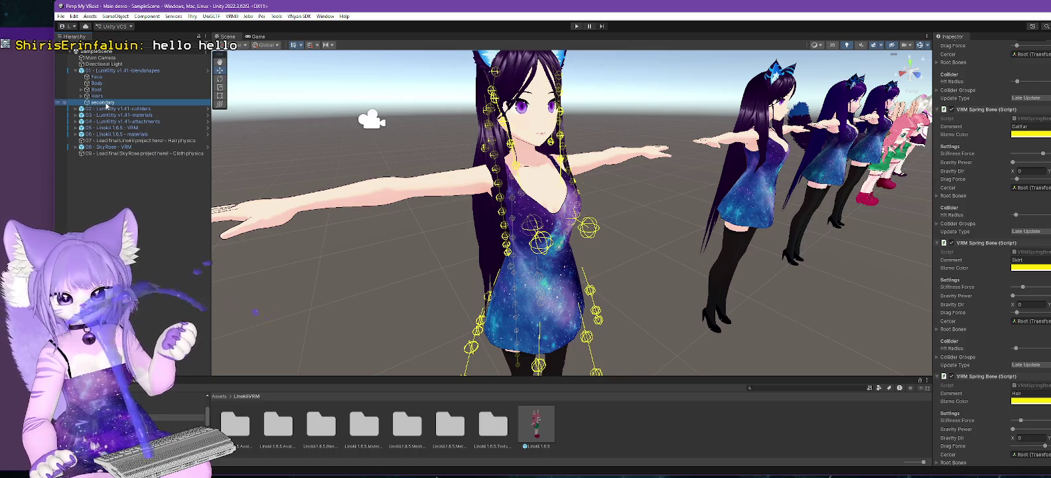
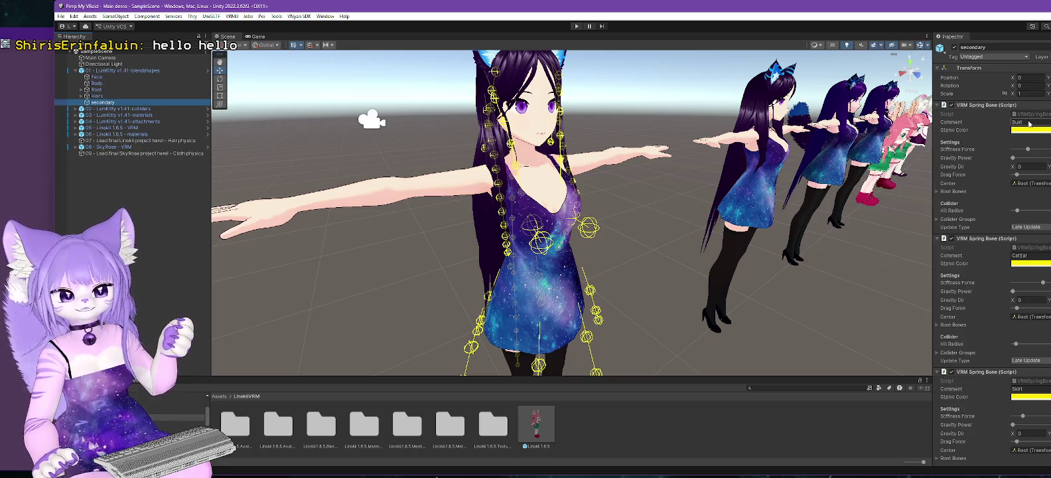
Step: Check the CatEar and Skirt spring bone comments, then bring the VNyan window forward
{"action": "left_click", "coordinate": [1033, 256]}
{"action": "left_click", "coordinate": [1032, 389]}
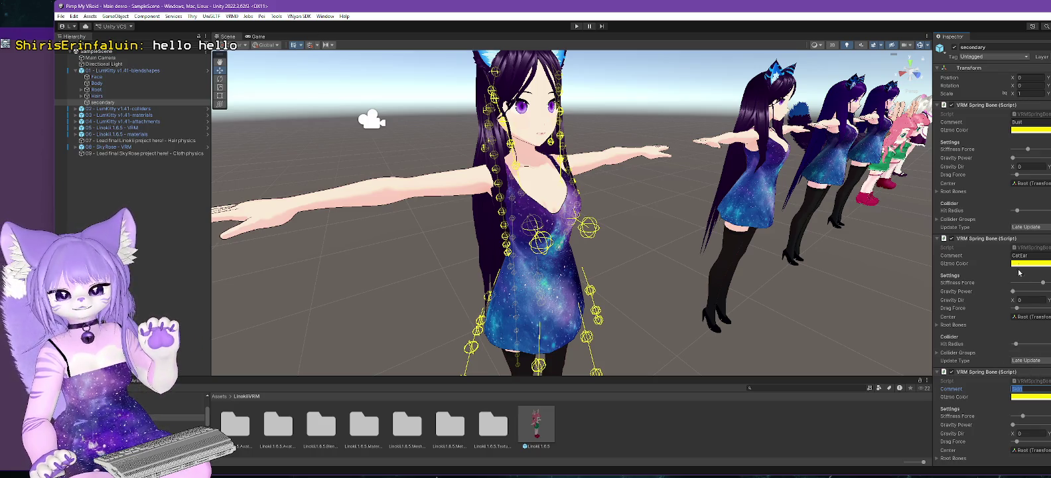
{"action": "scroll", "coordinate": [988, 231], "scroll_direction": "down", "scroll_amount": 3}
{"action": "scroll", "coordinate": [988, 231], "scroll_direction": "down", "scroll_amount": 8}
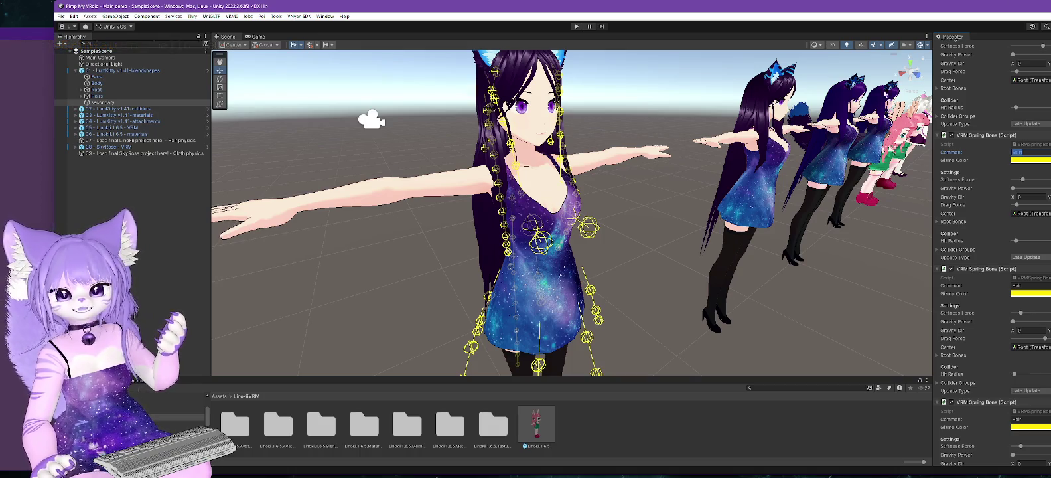
{"action": "key", "text": "alt+Tab"}
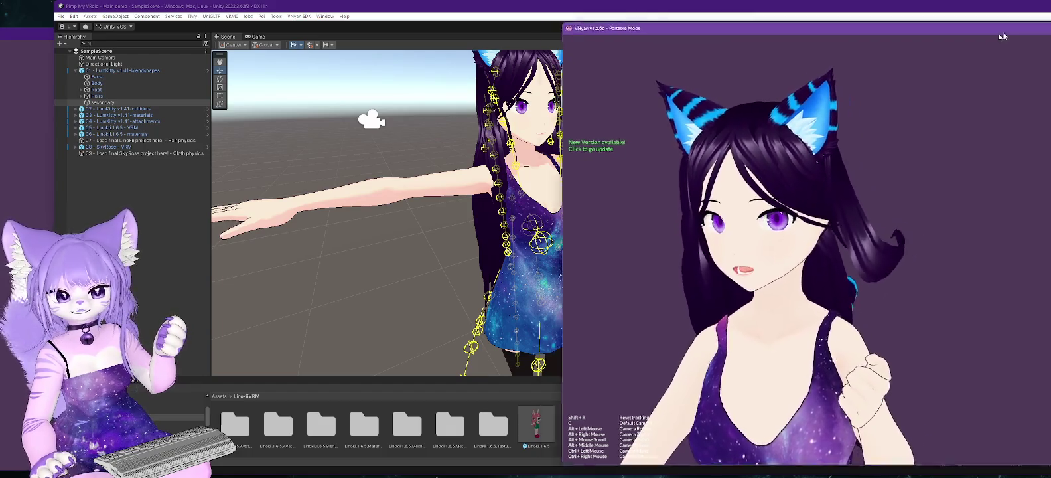
Step: Load the 01 blendshapes .vsfavatar in VNyan beside Unity, then return to the Unity editor
{"action": "left_click_drag", "start_coordinate": [1027, 29], "coordinate": [674, 29]}
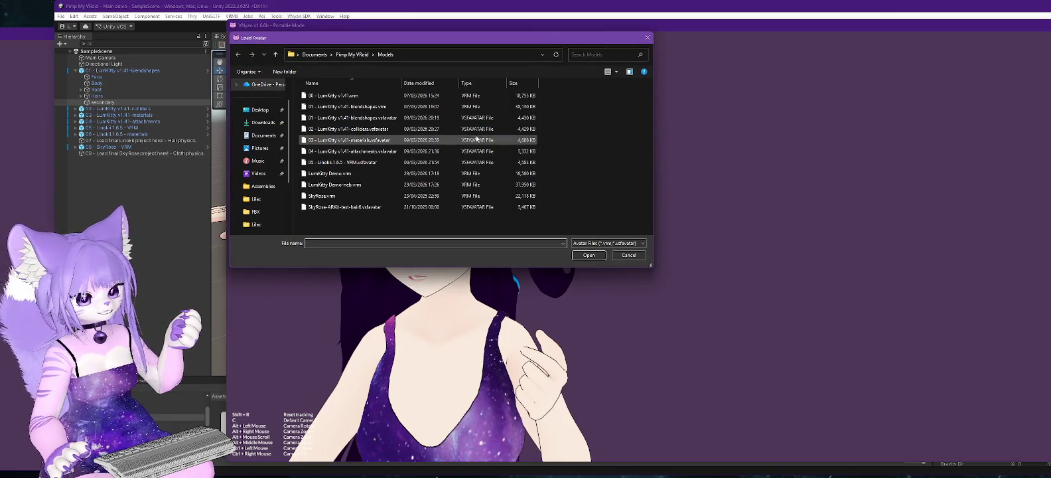
{"action": "double_click", "coordinate": [362, 120]}
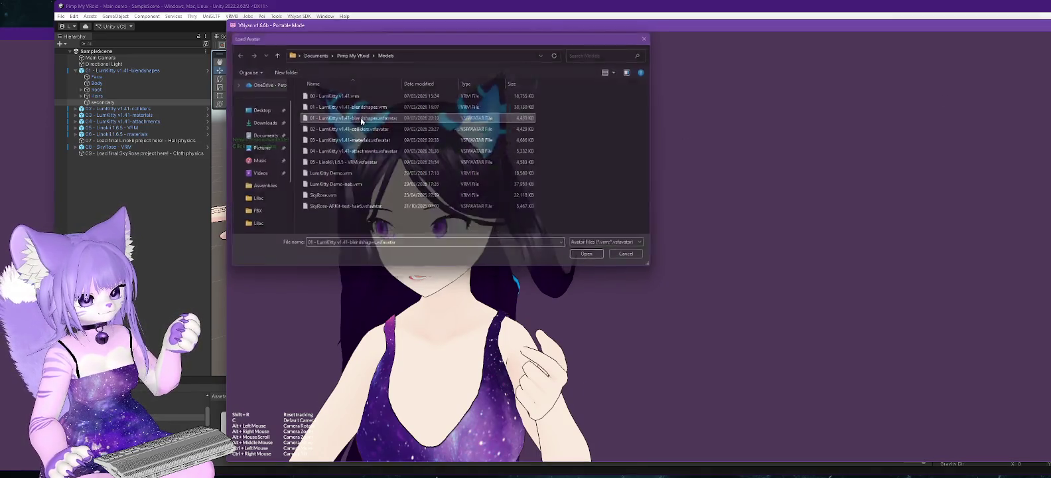
{"action": "left_click_drag", "start_coordinate": [516, 26], "coordinate": [601, 28]}
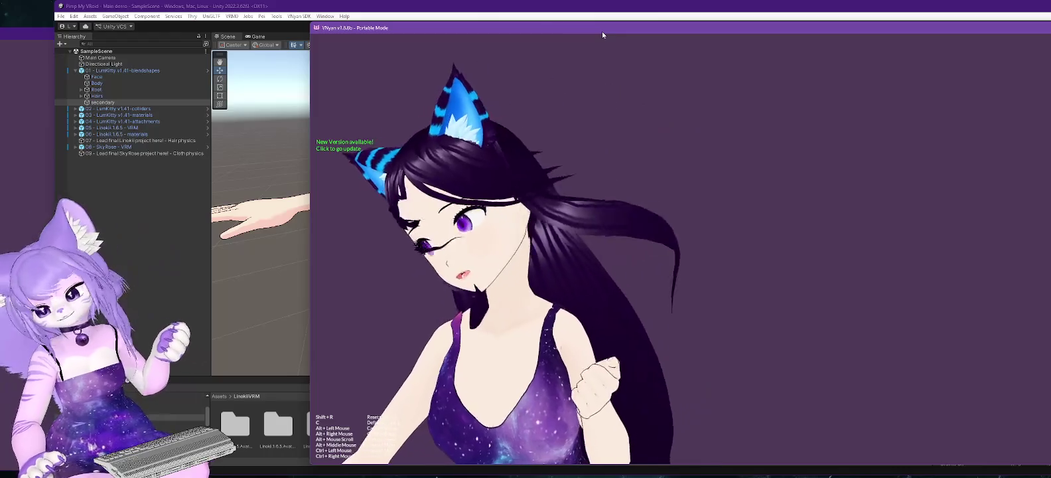
{"action": "left_click", "coordinate": [510, 10]}
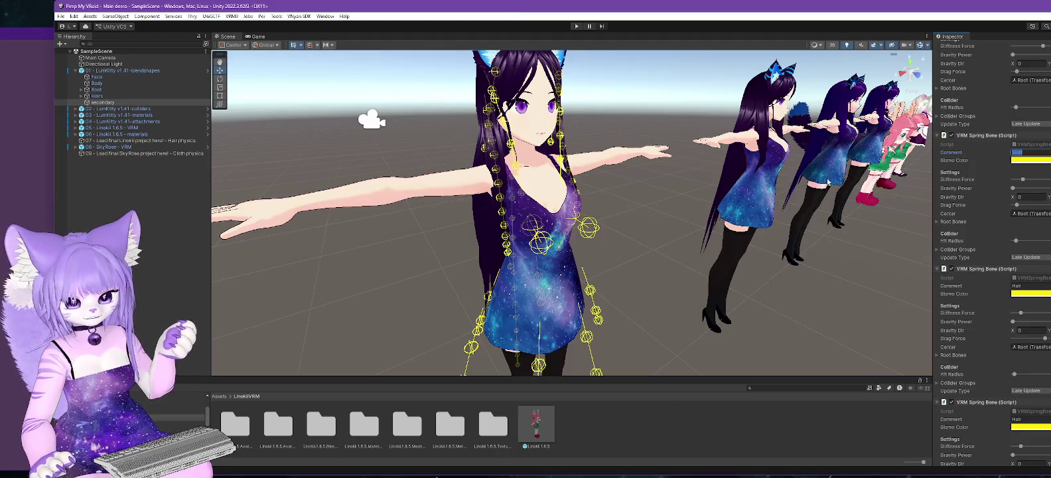
Step: Change the Hair VRM Spring Bone's gizmo colour from yellow to blue
{"action": "left_click_drag", "start_coordinate": [650, 114], "coordinate": [644, 148]}
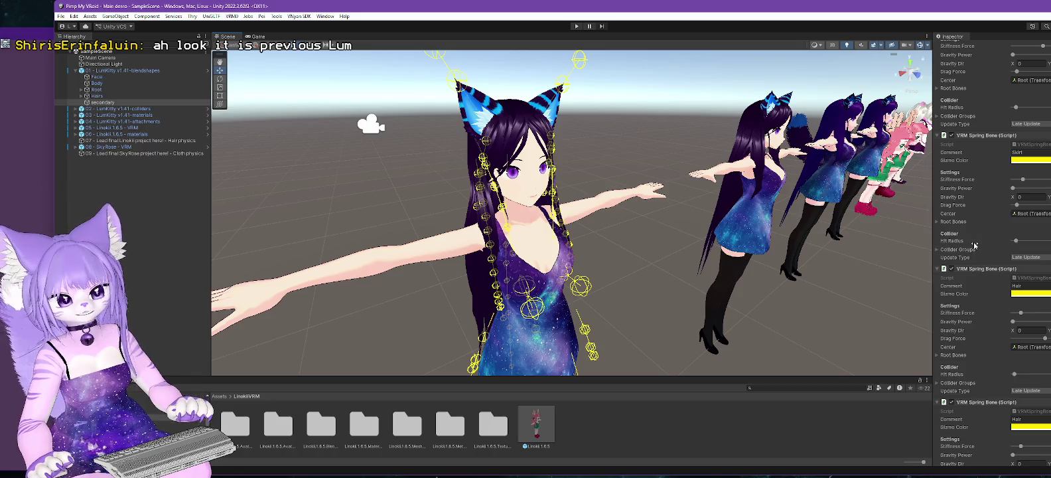
{"action": "scroll", "coordinate": [974, 245], "scroll_direction": "down", "scroll_amount": 2}
{"action": "left_click", "coordinate": [1019, 242]}
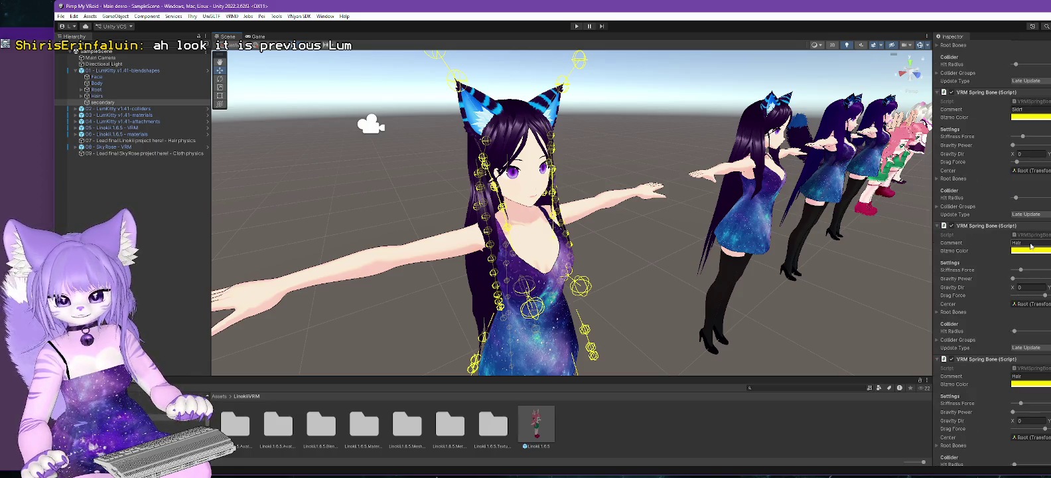
{"action": "mouse_move", "coordinate": [450, 236]}
{"action": "left_mouse_down"}
{"action": "mouse_move", "coordinate": [729, 231]}
{"action": "mouse_move", "coordinate": [331, 231]}
{"action": "mouse_move", "coordinate": [469, 230]}
{"action": "left_mouse_up"}
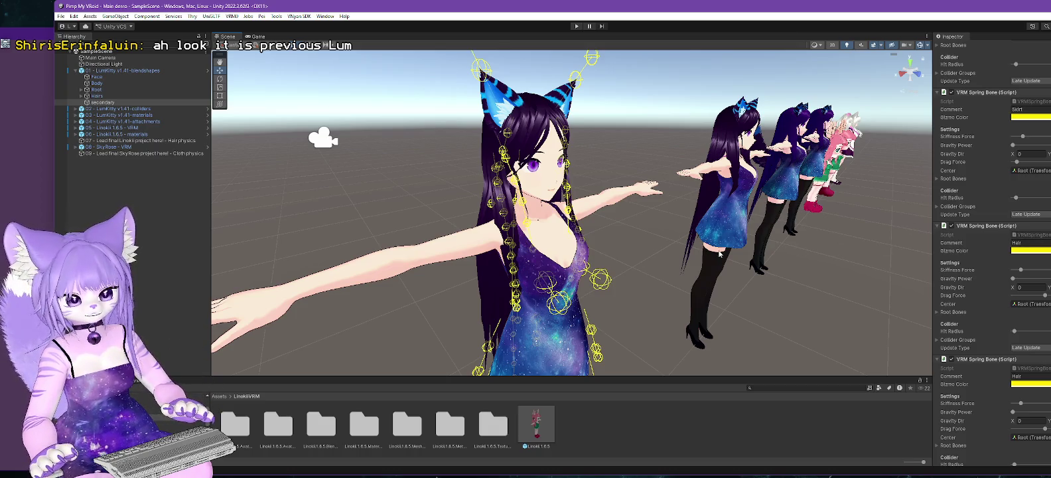
{"action": "scroll", "coordinate": [642, 257], "scroll_direction": "up", "scroll_amount": 5}
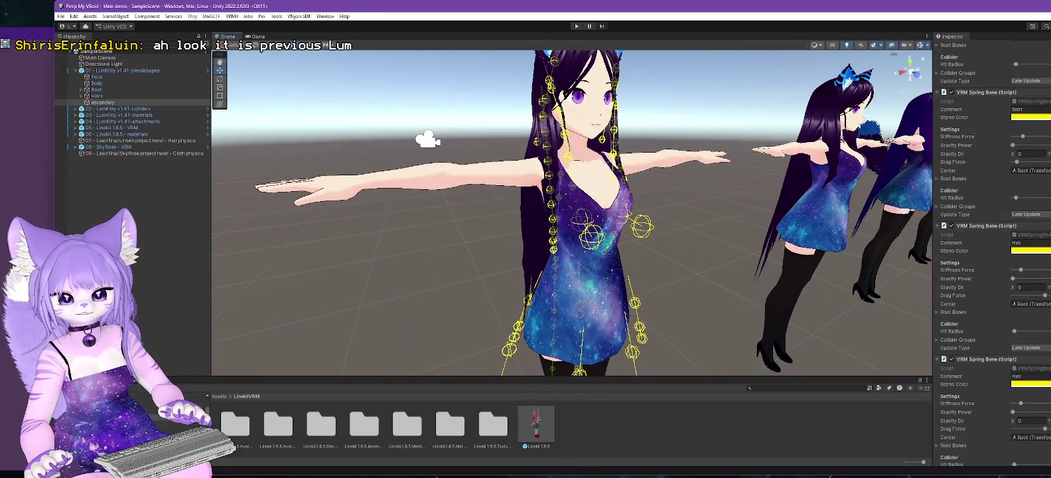
{"action": "left_click", "coordinate": [1028, 250]}
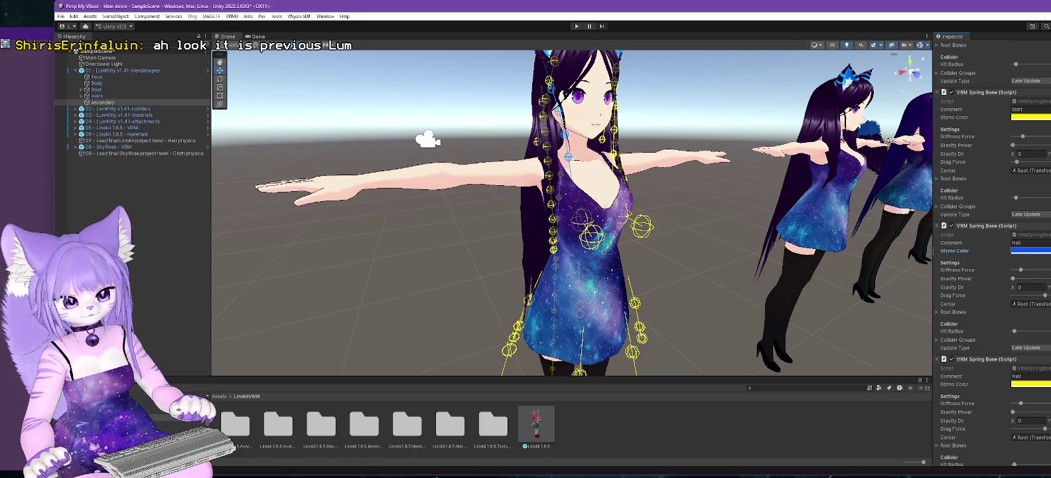
Step: Comment the first Hair bone 'Hair FR Medium' and make the third bone's gizmo green
{"action": "left_click", "coordinate": [1044, 241]}
{"action": "type", "text": "Hair FR Medium"}
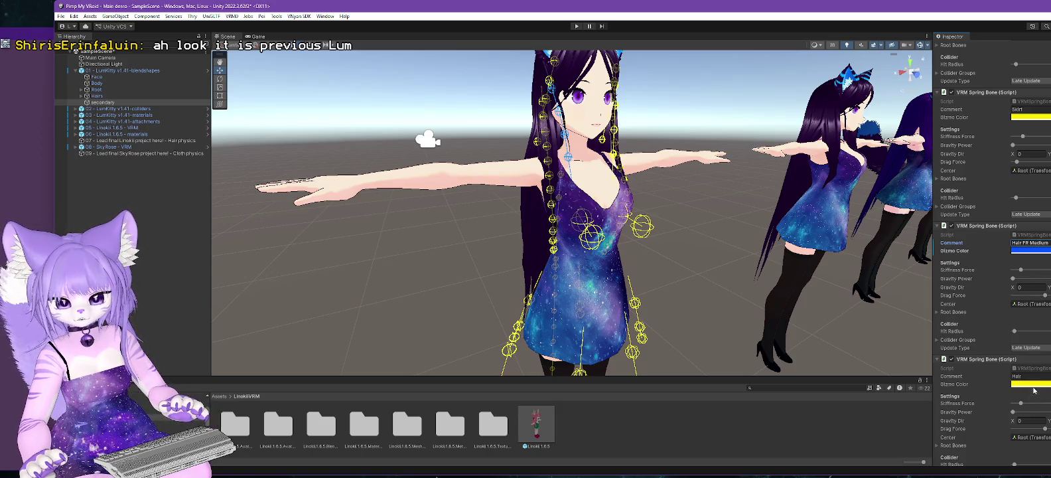
{"action": "left_click", "coordinate": [1028, 383]}
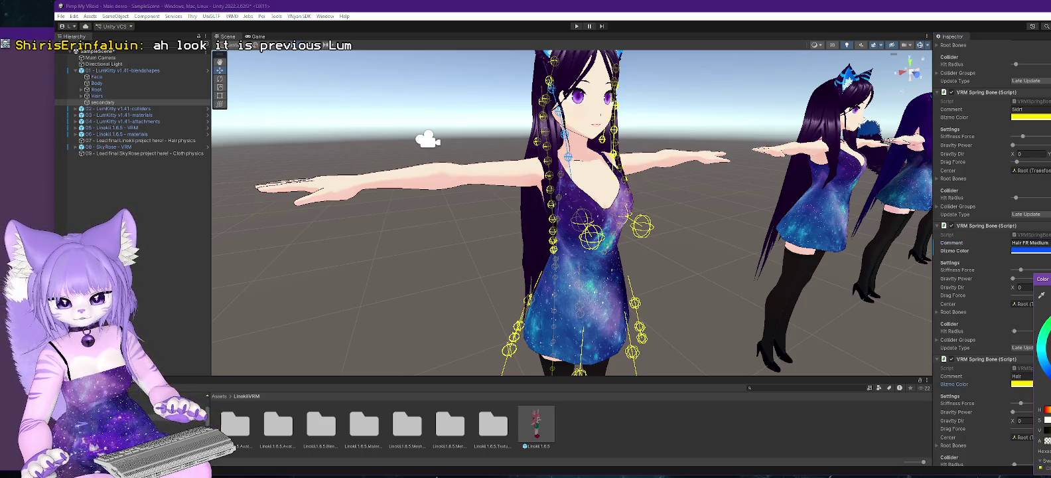
{"action": "left_click_drag", "start_coordinate": [1047, 331], "coordinate": [1047, 324]}
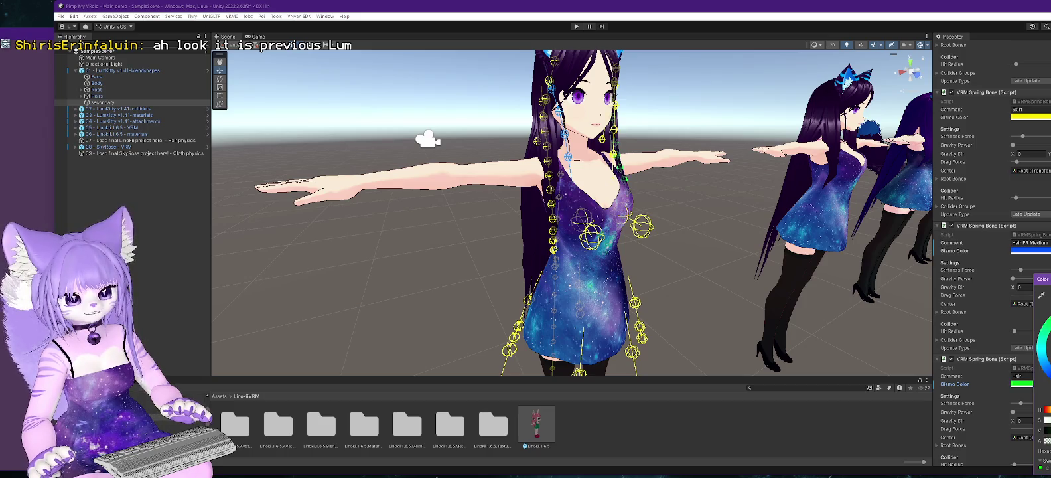
{"action": "mouse_move", "coordinate": [646, 288]}
{"action": "left_mouse_down"}
{"action": "mouse_move", "coordinate": [603, 296]}
{"action": "mouse_move", "coordinate": [759, 275]}
{"action": "left_mouse_up"}
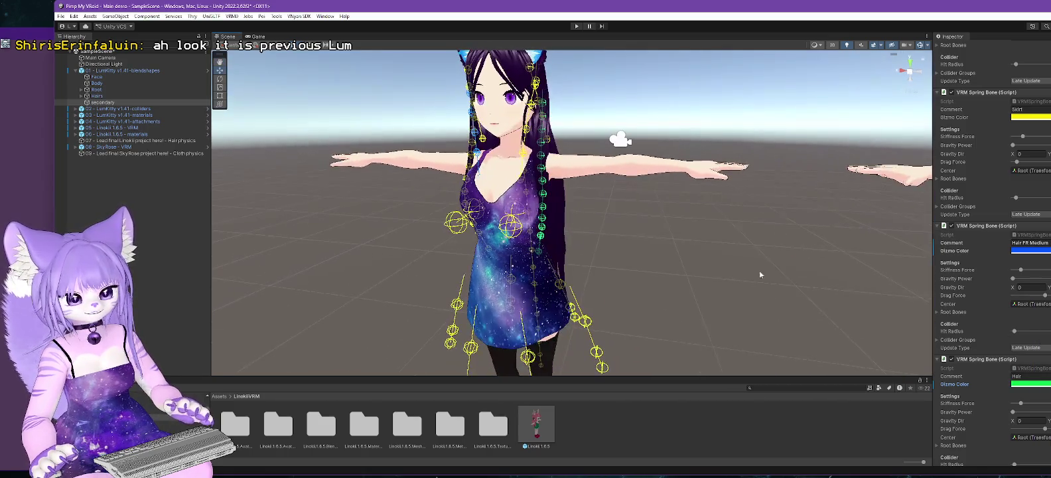
Step: Rename the third spring bone's comment to 'Hair FL Long'
{"action": "left_click", "coordinate": [1029, 375]}
{"action": "type", "text": "FL Long"}
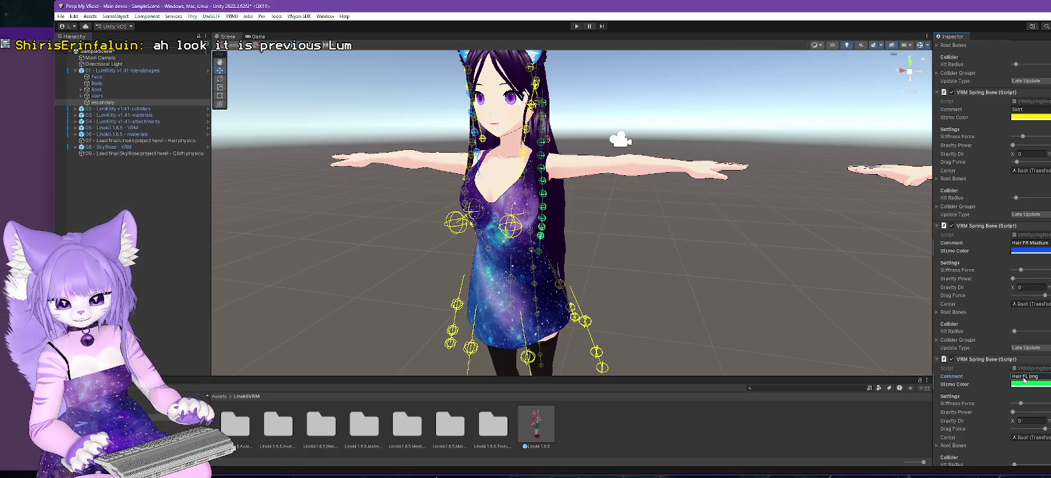
{"action": "scroll", "coordinate": [1013, 303], "scroll_direction": "down", "scroll_amount": 12}
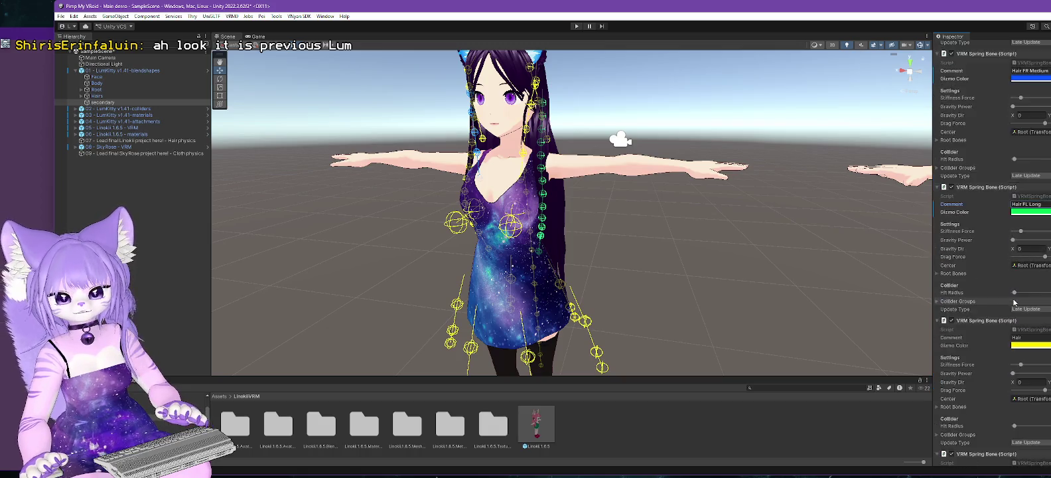
{"action": "scroll", "coordinate": [1014, 303], "scroll_direction": "down", "scroll_amount": 1}
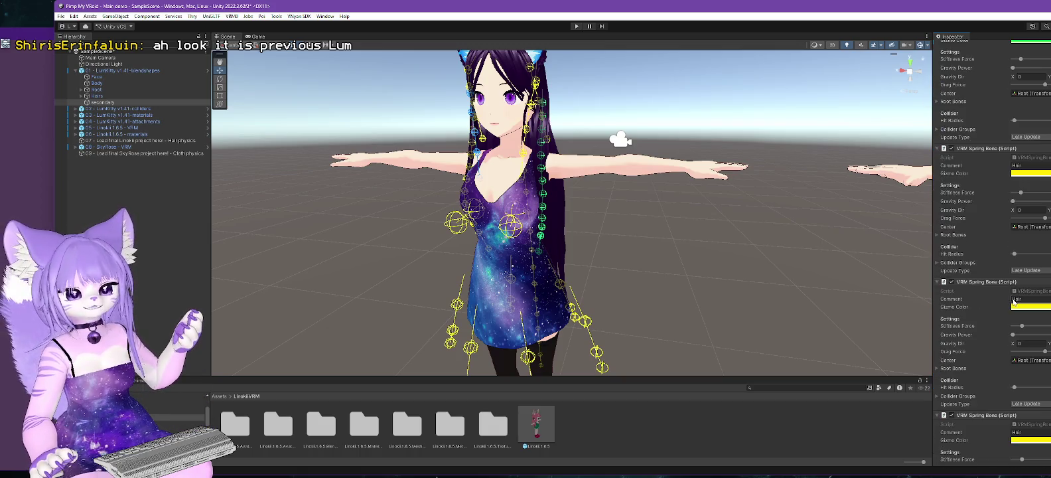
{"action": "scroll", "coordinate": [1013, 303], "scroll_direction": "down", "scroll_amount": 2}
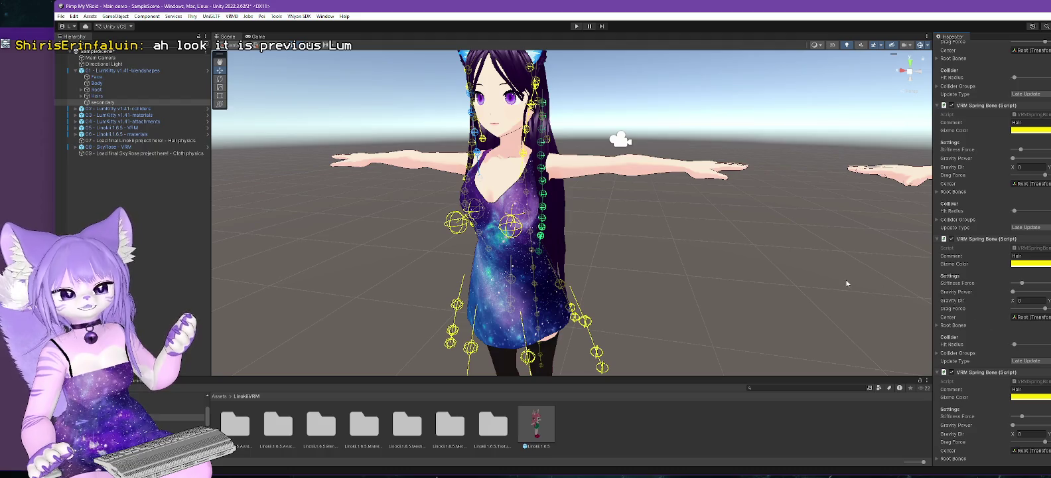
{"action": "scroll", "coordinate": [702, 250], "scroll_direction": "up", "scroll_amount": 3}
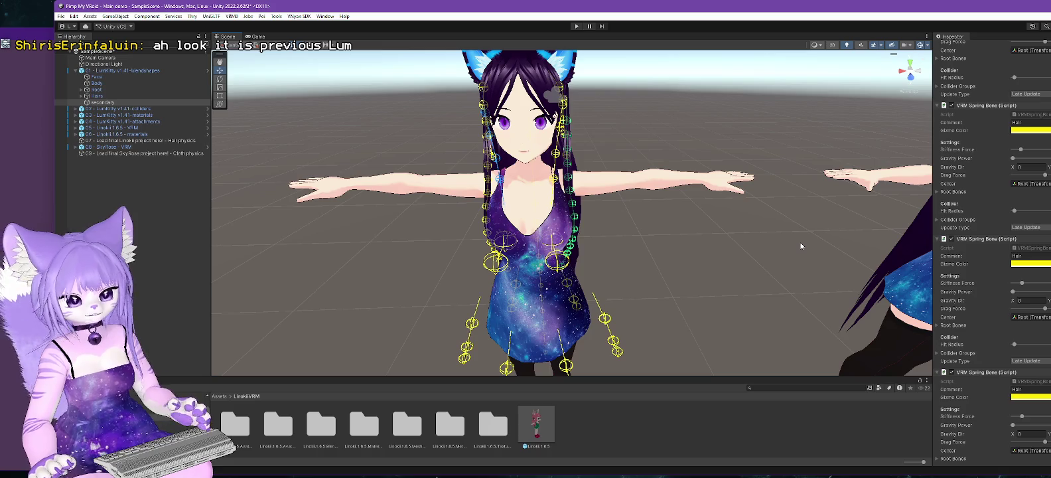
{"action": "scroll", "coordinate": [940, 275], "scroll_direction": "down", "scroll_amount": 10}
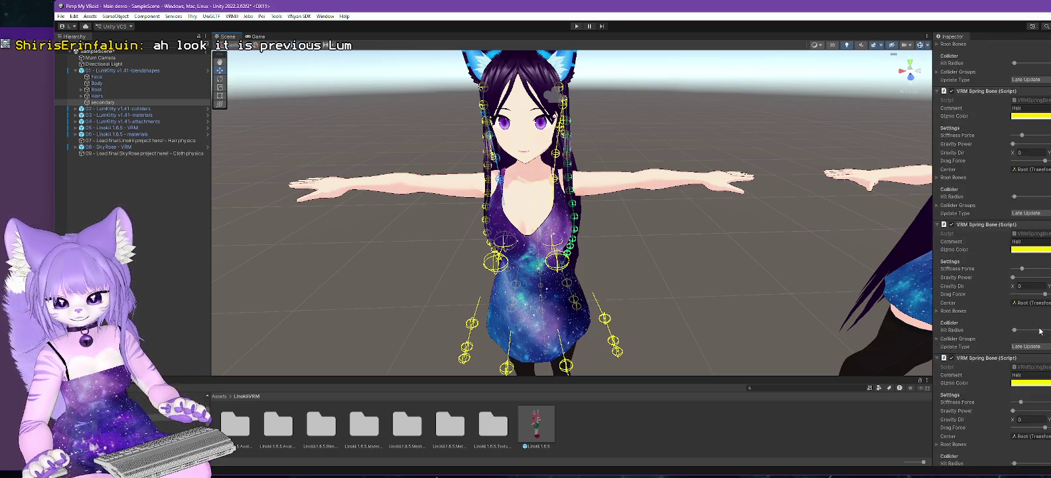
{"action": "scroll", "coordinate": [1001, 358], "scroll_direction": "up", "scroll_amount": 10}
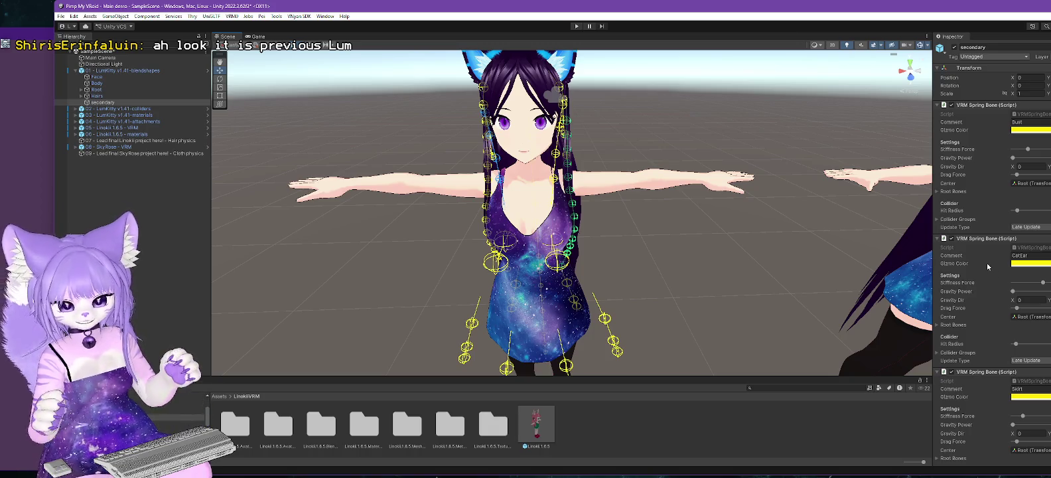
Step: Select the 02 - LumKitty v1.41-colliders avatar in the Hierarchy
{"action": "left_click_drag", "start_coordinate": [757, 167], "coordinate": [756, 197]}
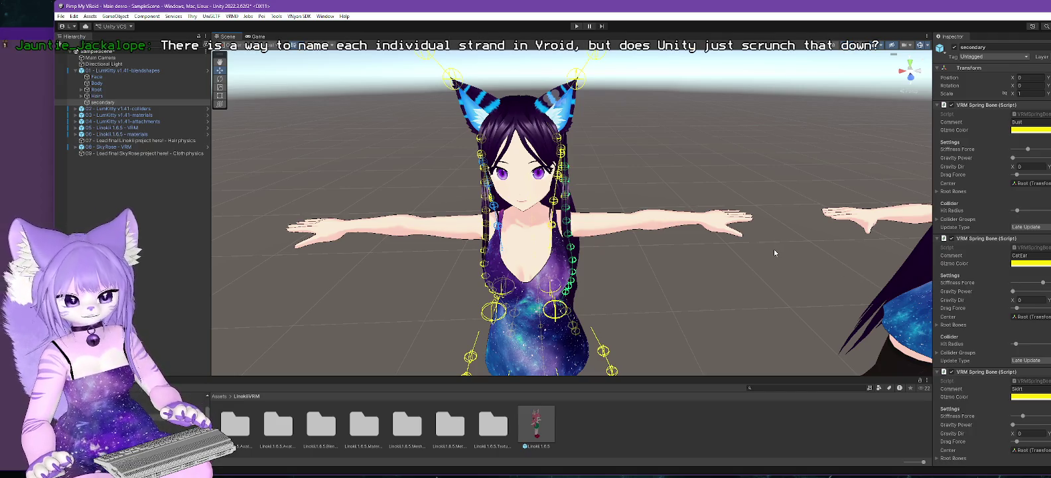
{"action": "scroll", "coordinate": [1003, 338], "scroll_direction": "down", "scroll_amount": 3}
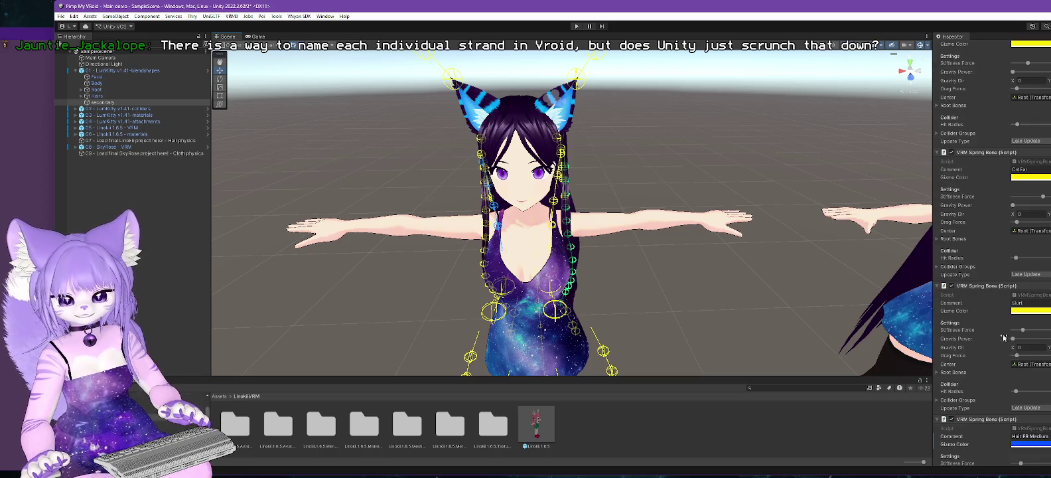
{"action": "left_click", "coordinate": [120, 108]}
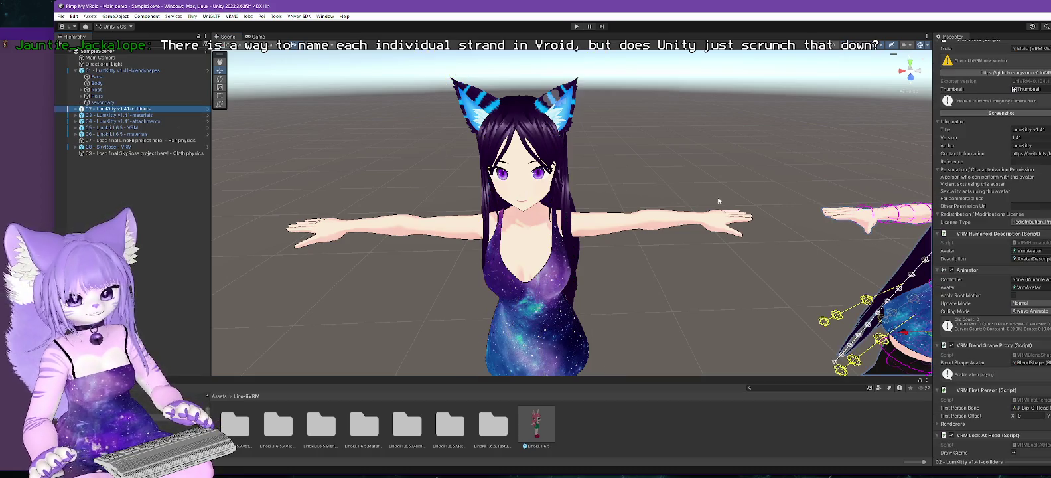
Step: Frame the colliders avatar in the Scene view from a higher side angle
{"action": "key", "text": "f"}
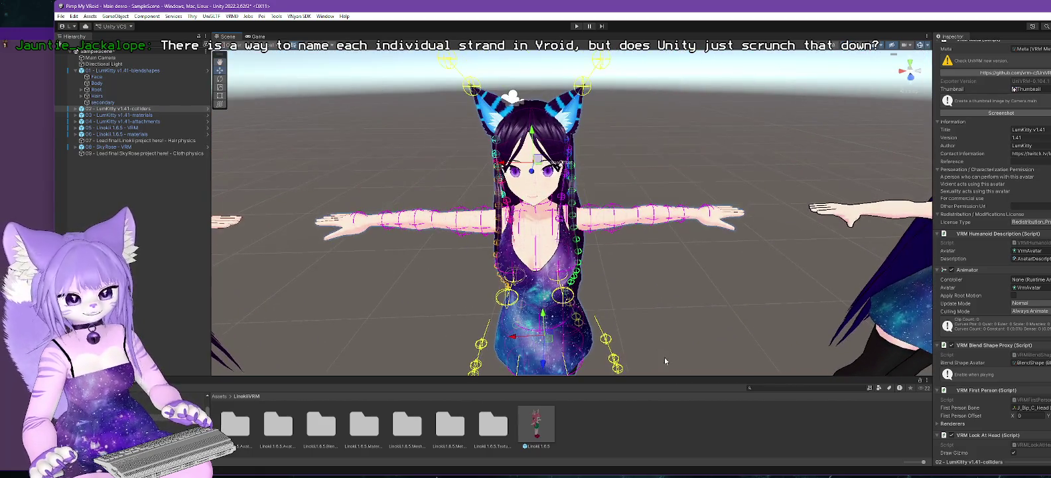
{"action": "left_click_drag", "start_coordinate": [659, 325], "coordinate": [658, 286]}
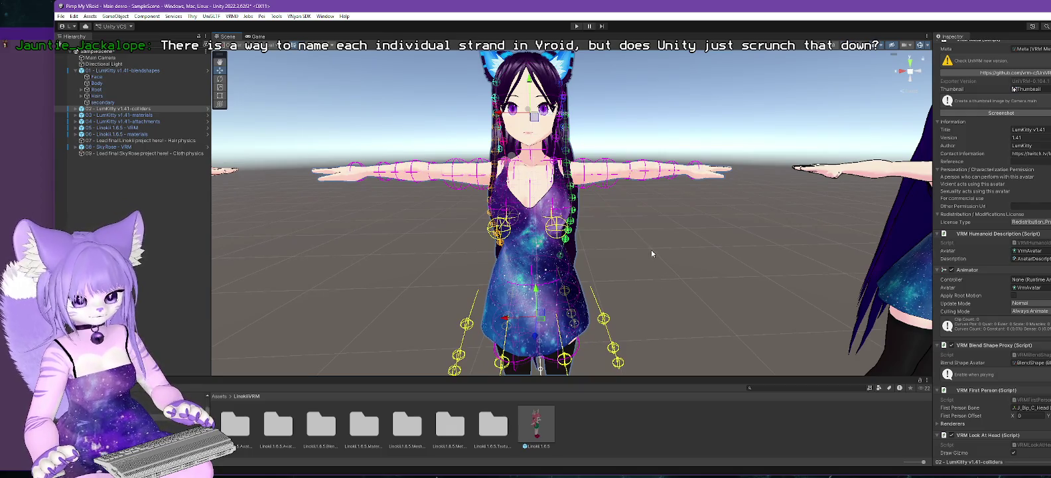
{"action": "left_click_drag", "start_coordinate": [670, 244], "coordinate": [679, 262]}
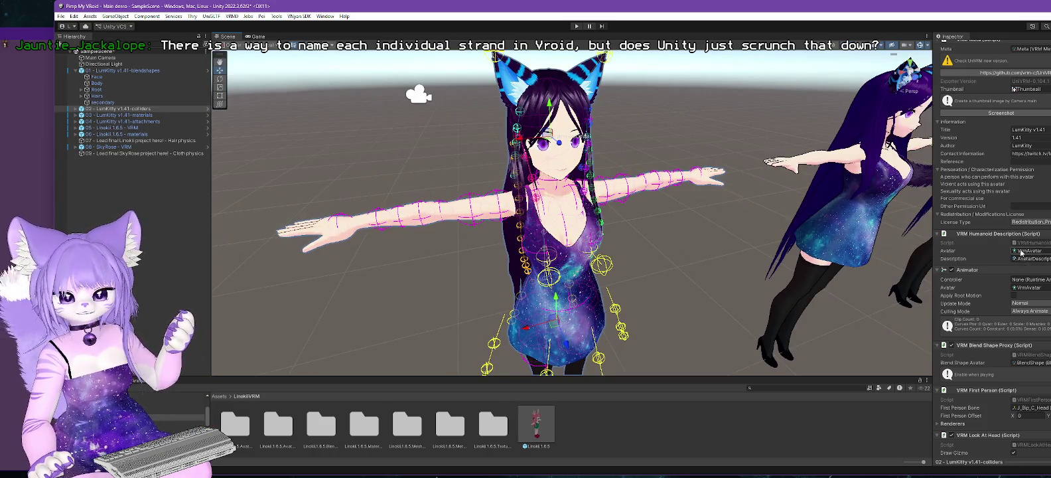
{"action": "scroll", "coordinate": [1021, 255], "scroll_direction": "down", "scroll_amount": 5}
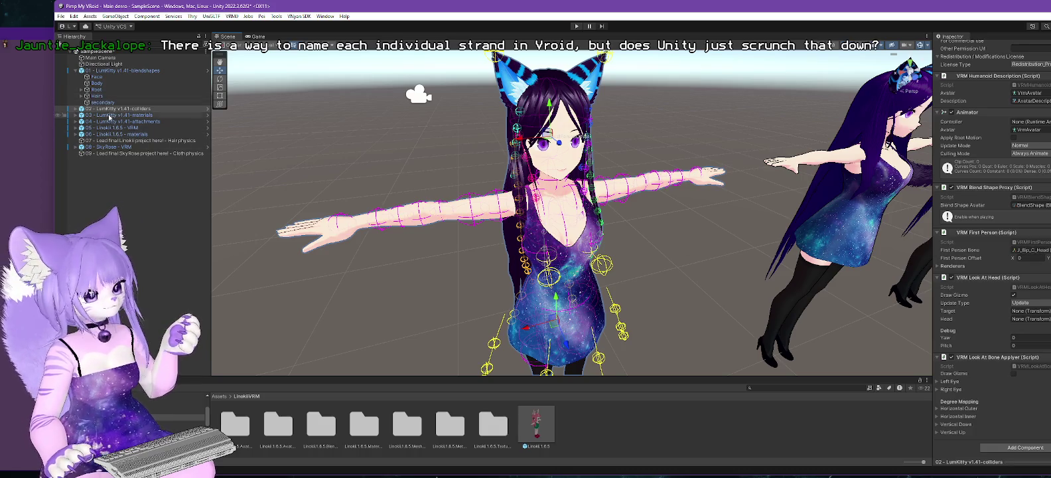
Step: Expand the colliders avatar, collapse the blendshapes one, and select its secondary object
{"action": "left_click", "coordinate": [76, 108]}
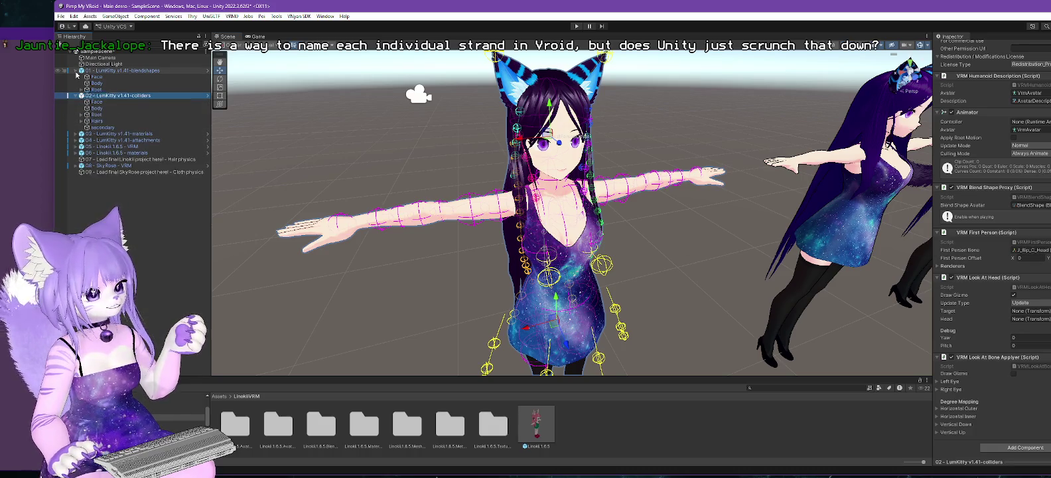
{"action": "left_click", "coordinate": [76, 70]}
{"action": "left_click", "coordinate": [103, 108]}
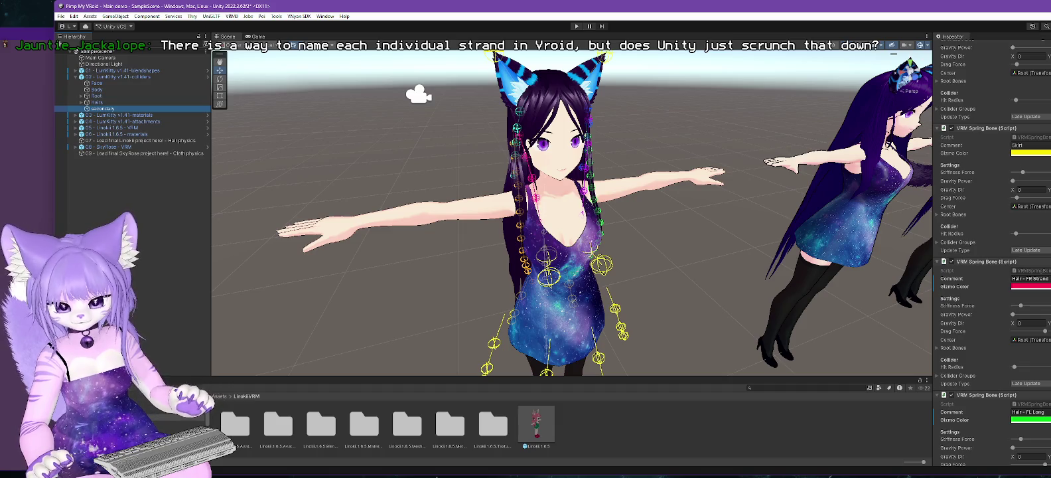
{"action": "scroll", "coordinate": [1040, 169], "scroll_direction": "up", "scroll_amount": 6}
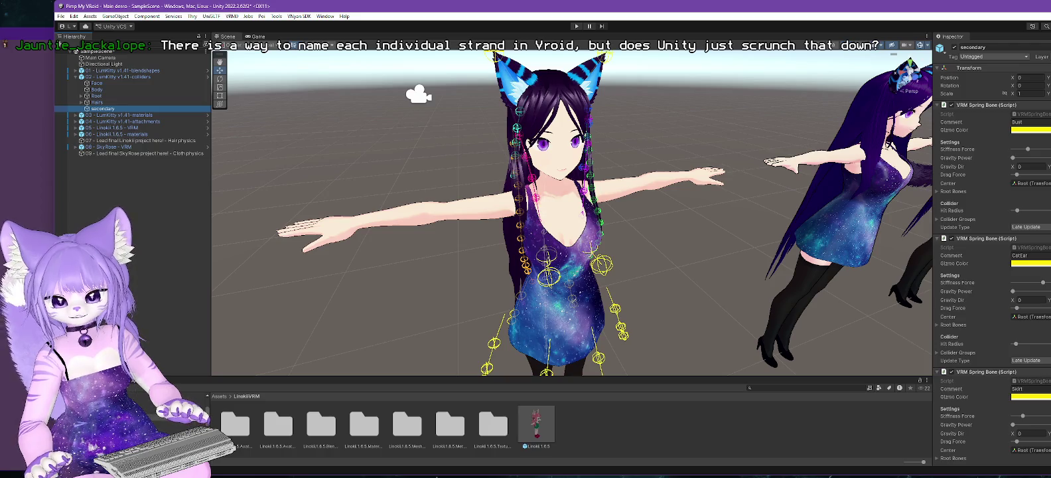
{"action": "scroll", "coordinate": [992, 252], "scroll_direction": "down", "scroll_amount": 10}
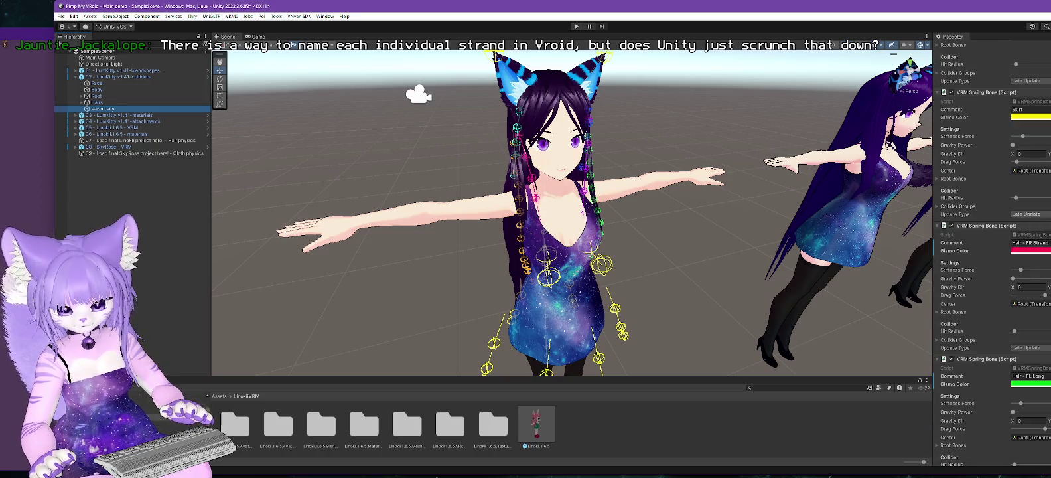
Step: Expand Hair - FR Strand's Root Bones and ping Element 0, J_Sec_Hair1_02
{"action": "left_click", "coordinate": [937, 312]}
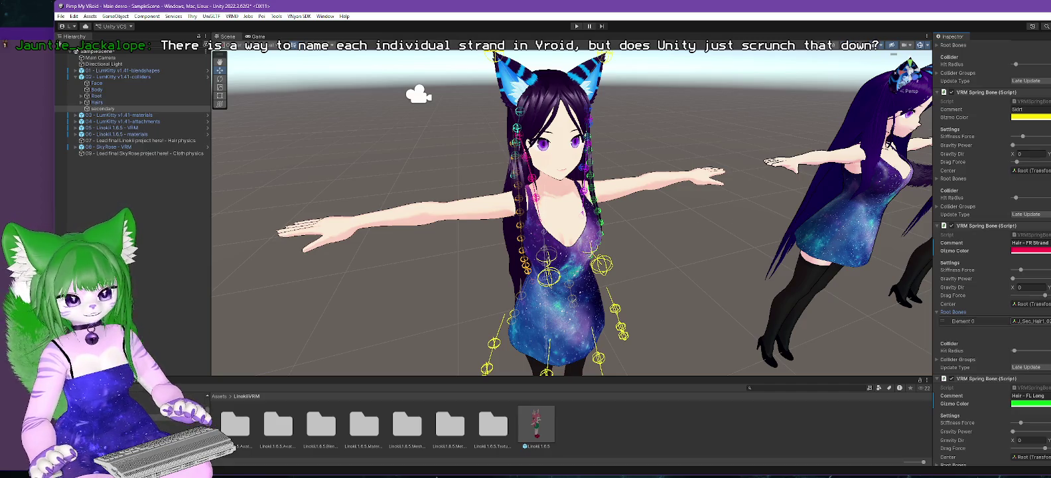
{"action": "left_click", "coordinate": [1029, 321]}
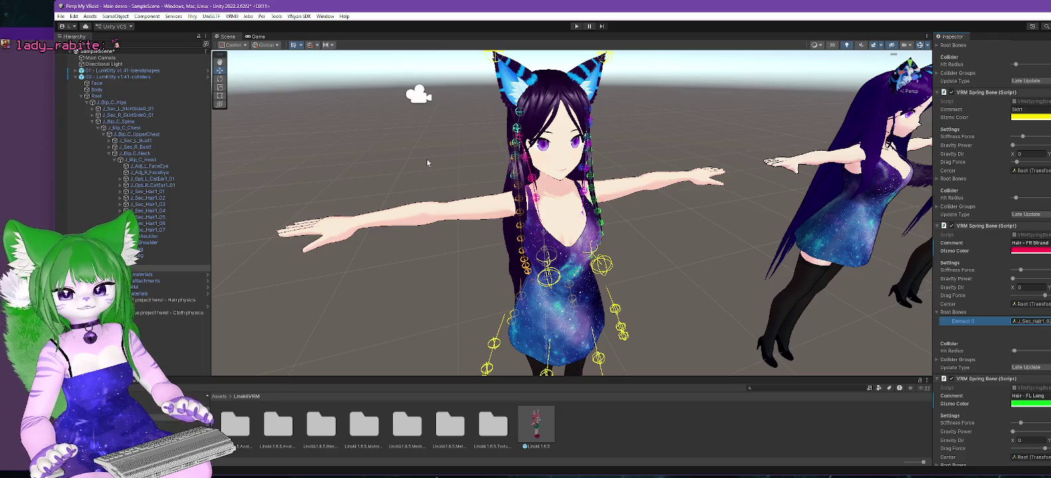
{"action": "left_click_drag", "start_coordinate": [427, 159], "coordinate": [416, 145]}
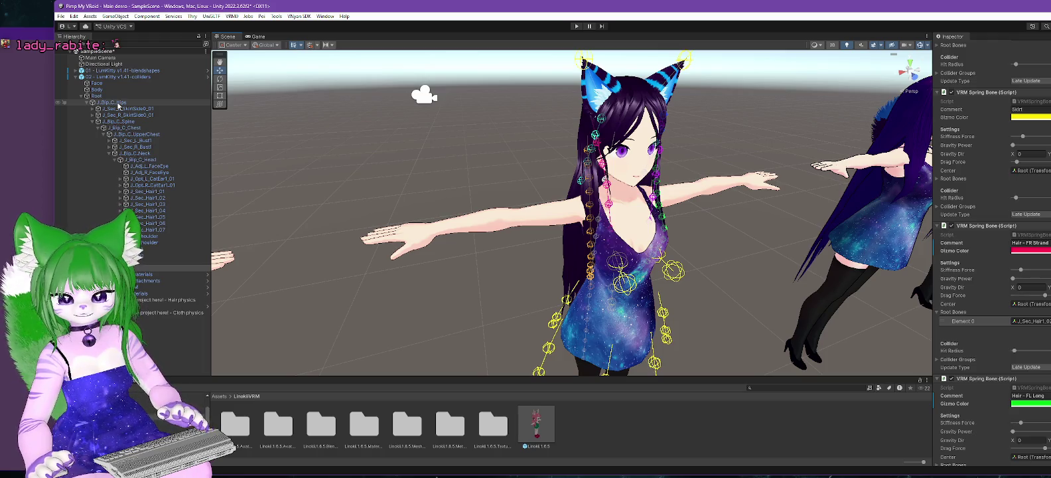
Step: Inspect the Hips, right SkirtSide, Spine, Chest and UpperChest bones for colliders
{"action": "left_click", "coordinate": [119, 104]}
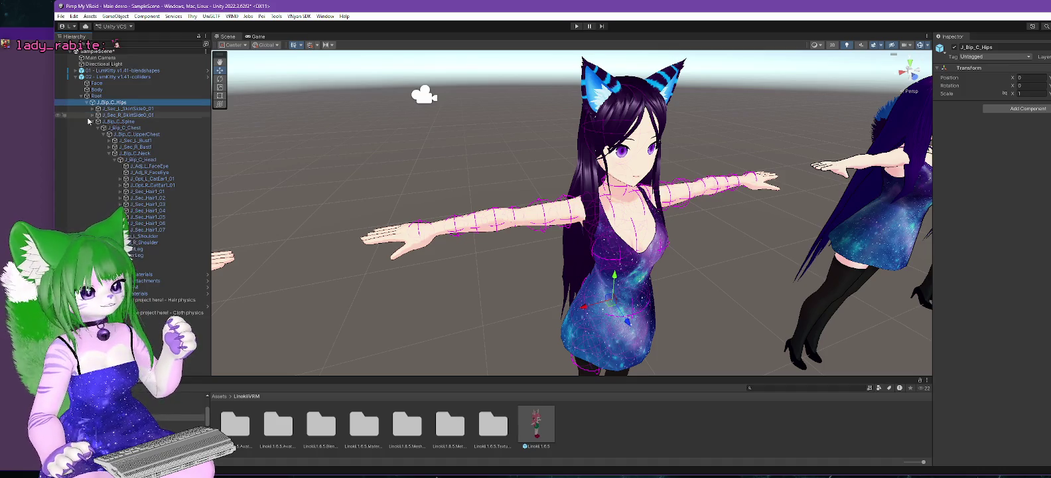
{"action": "left_click", "coordinate": [92, 122]}
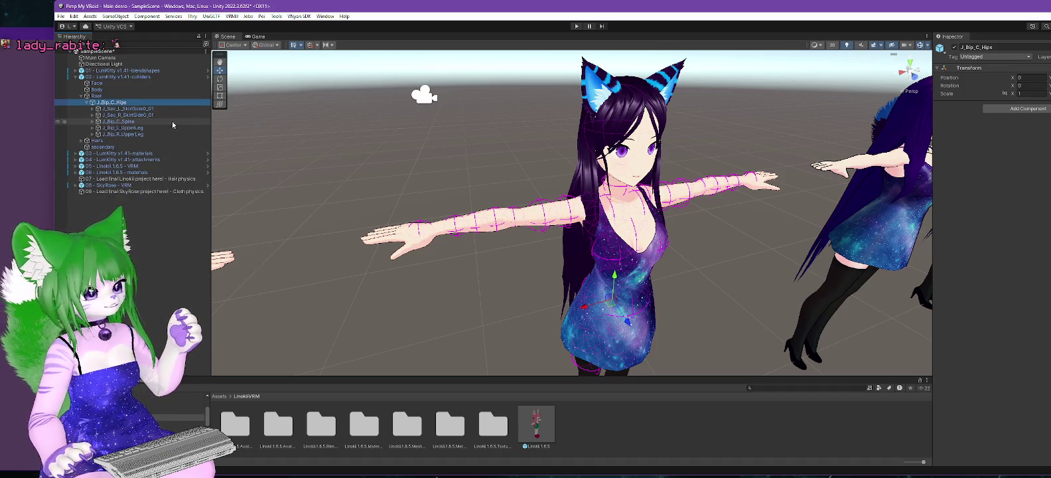
{"action": "left_click", "coordinate": [120, 122]}
{"action": "left_click", "coordinate": [127, 114]}
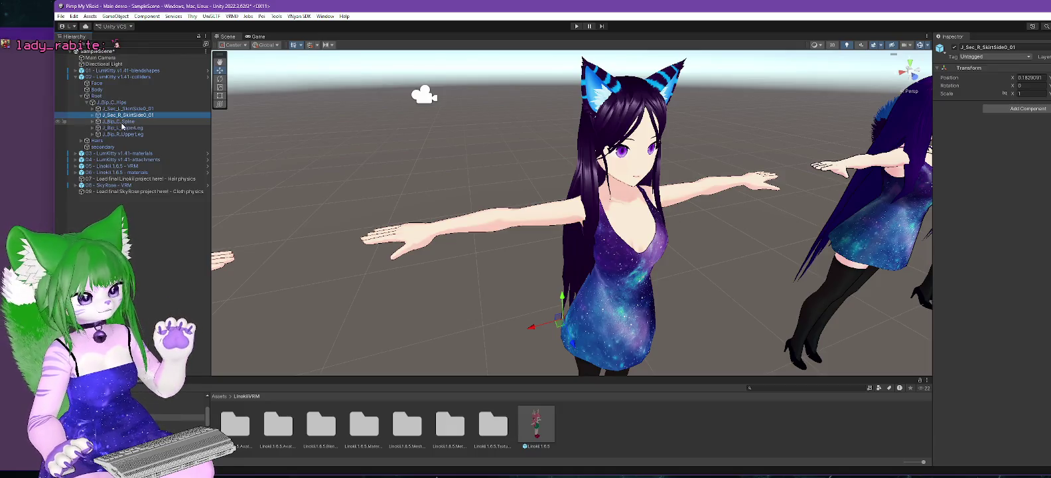
{"action": "left_click", "coordinate": [123, 123]}
{"action": "left_click", "coordinate": [93, 122]}
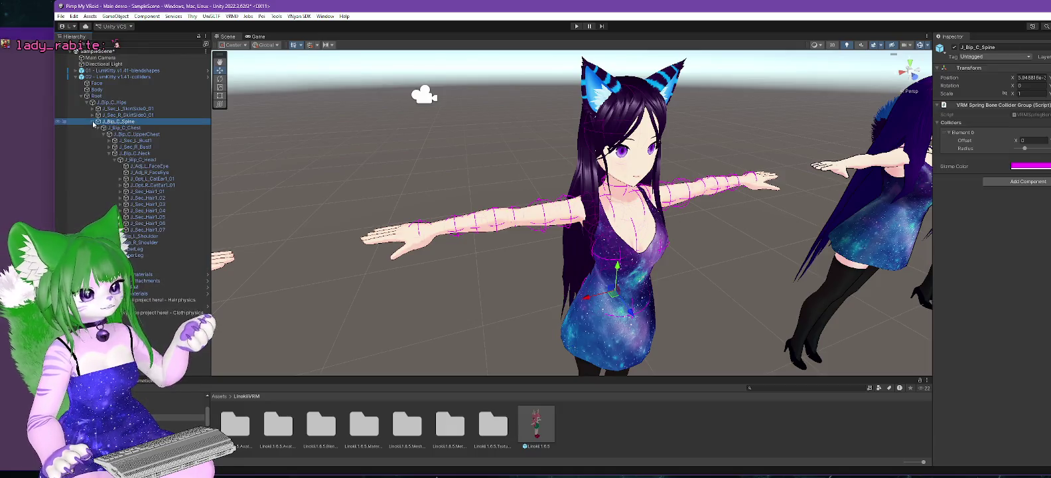
{"action": "left_click", "coordinate": [132, 128]}
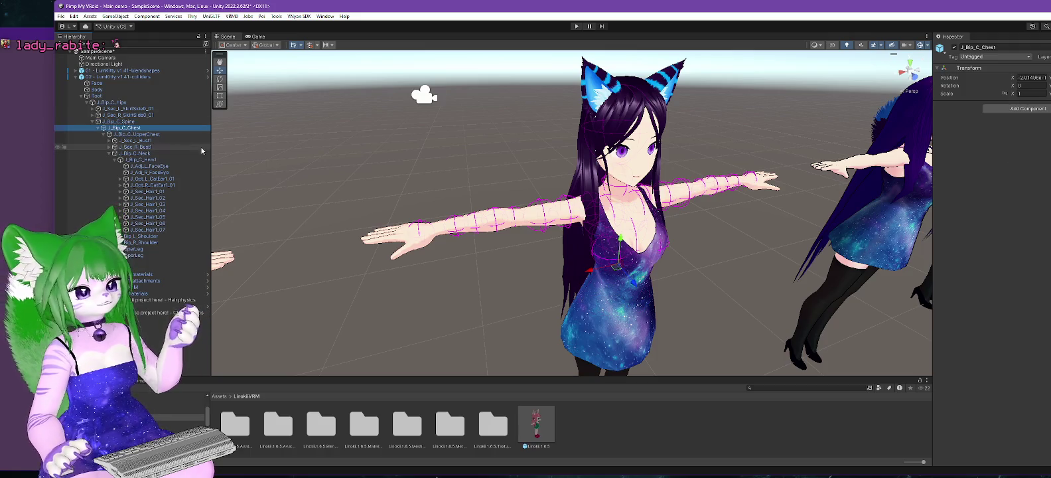
{"action": "left_click", "coordinate": [151, 134]}
Step: Inspect Neck and both Shoulders, expand Neck and Head to list hair bones, reselect secondary
{"action": "left_click", "coordinate": [115, 154]}
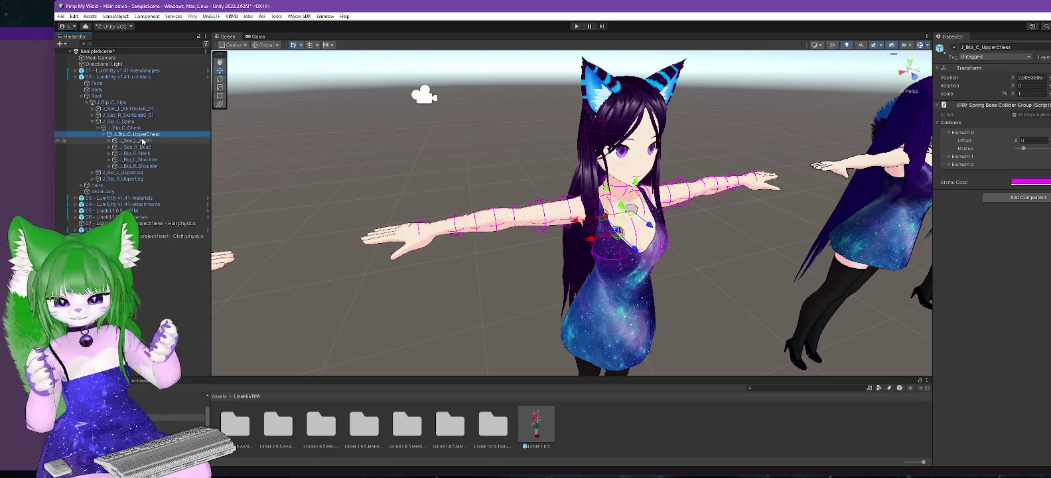
{"action": "left_click", "coordinate": [140, 154]}
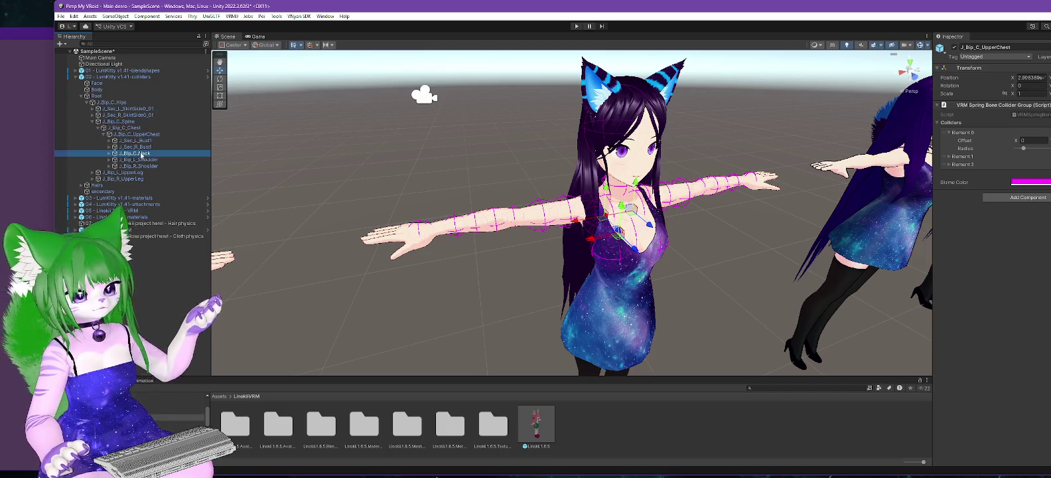
{"action": "left_click", "coordinate": [147, 160]}
{"action": "left_click", "coordinate": [148, 166]}
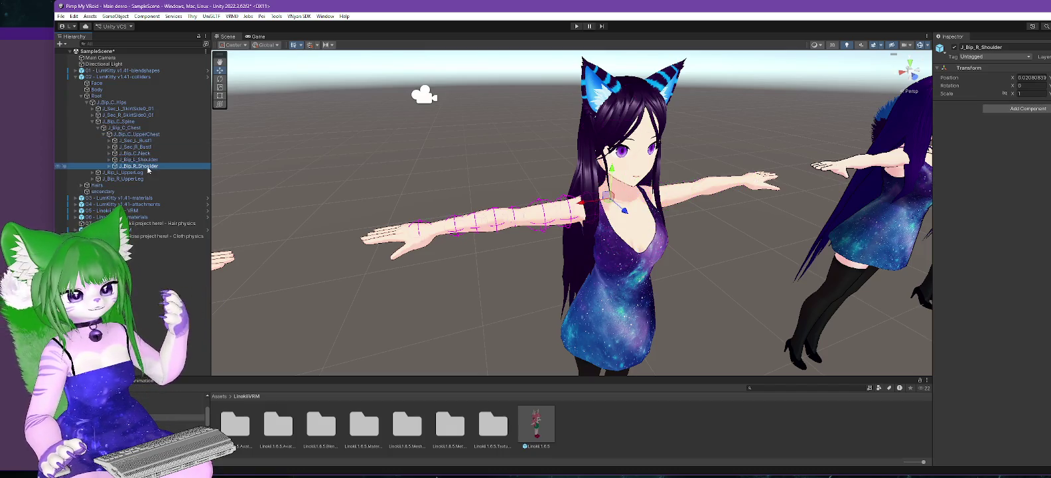
{"action": "left_click", "coordinate": [109, 153]}
{"action": "left_click", "coordinate": [115, 160]}
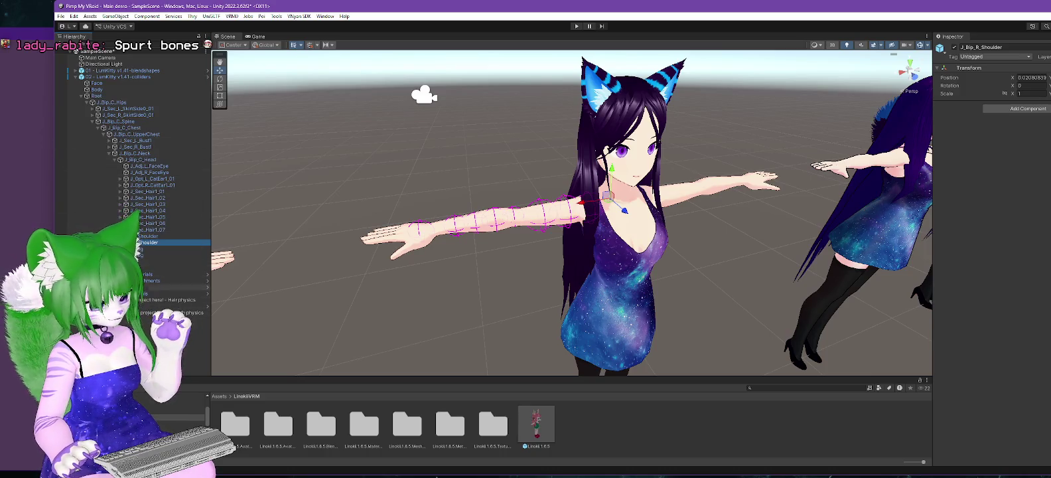
{"action": "left_click", "coordinate": [166, 267]}
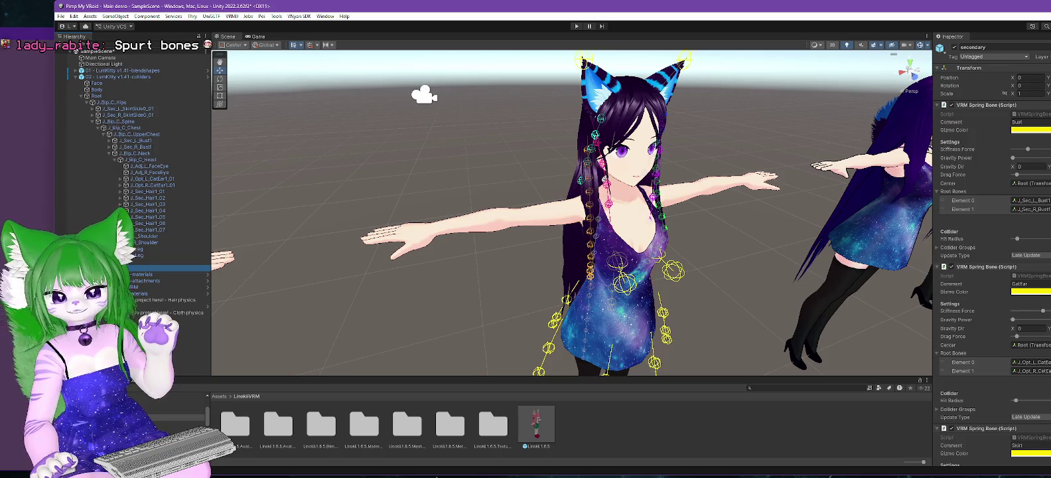
Step: Ping the Hair - FR Strand root bone, select J_Sec_Hair1_02, and view the head up close
{"action": "scroll", "coordinate": [992, 252], "scroll_direction": "down", "scroll_amount": 6}
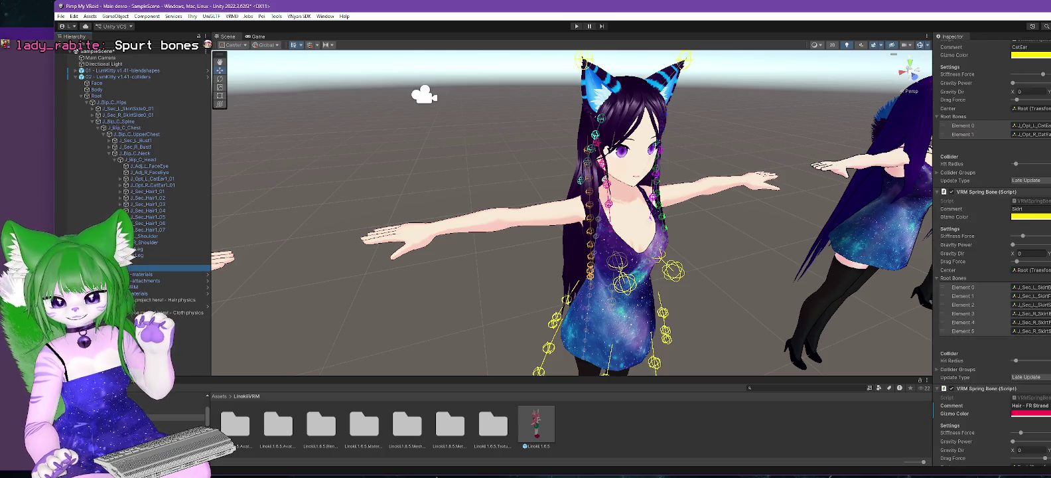
{"action": "scroll", "coordinate": [1039, 360], "scroll_direction": "down", "scroll_amount": 3}
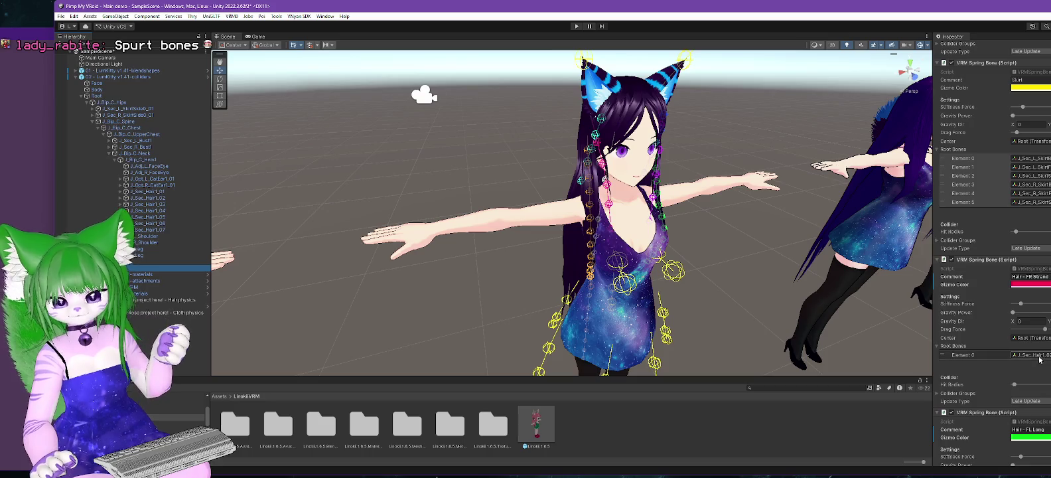
{"action": "left_click", "coordinate": [1039, 356]}
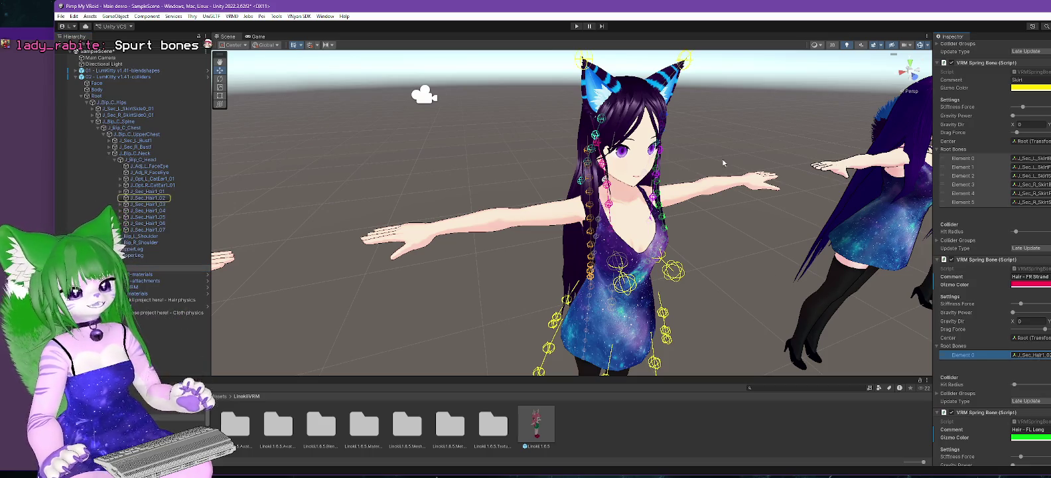
{"action": "left_click_drag", "start_coordinate": [464, 212], "coordinate": [305, 211]}
{"action": "left_click", "coordinate": [159, 198]}
{"action": "mouse_move", "coordinate": [407, 181]}
{"action": "left_mouse_down"}
{"action": "mouse_move", "coordinate": [617, 156]}
{"action": "mouse_move", "coordinate": [795, 201]}
{"action": "mouse_move", "coordinate": [720, 205]}
{"action": "mouse_move", "coordinate": [216, 152]}
{"action": "left_mouse_up"}
Step: Test-rotate the J_Sec_Hair1_02 strand outward, then undo the rotation
{"action": "left_click", "coordinate": [219, 78]}
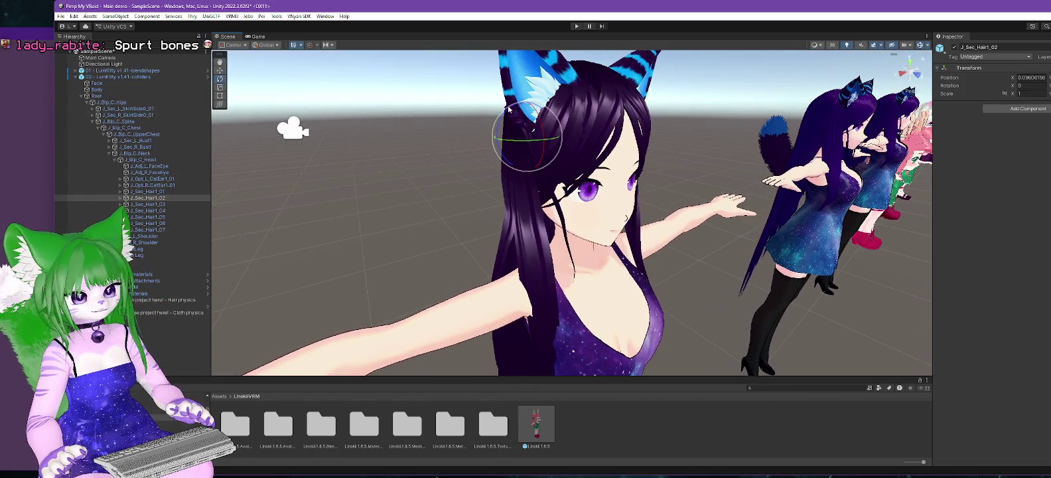
{"action": "left_click_drag", "start_coordinate": [510, 106], "coordinate": [588, 96]}
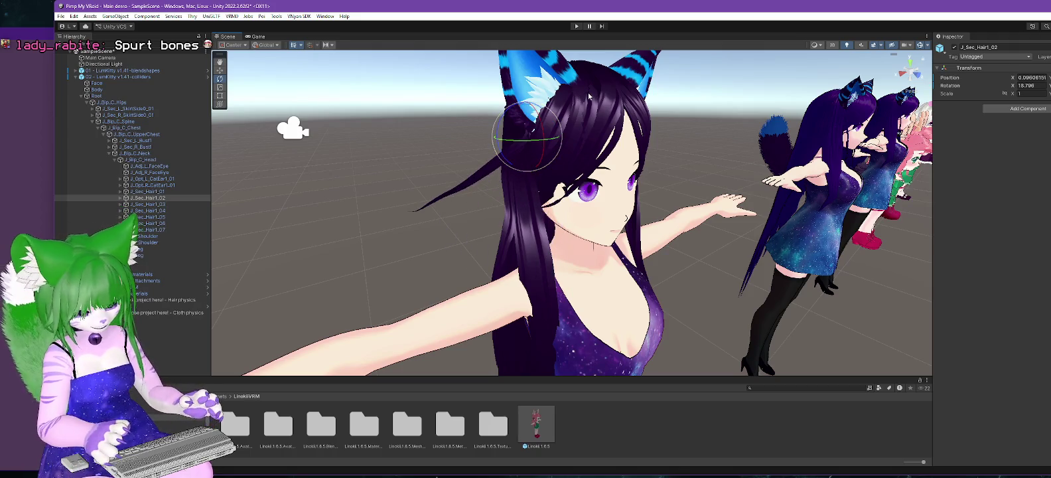
{"action": "key", "text": "ctrl+z"}
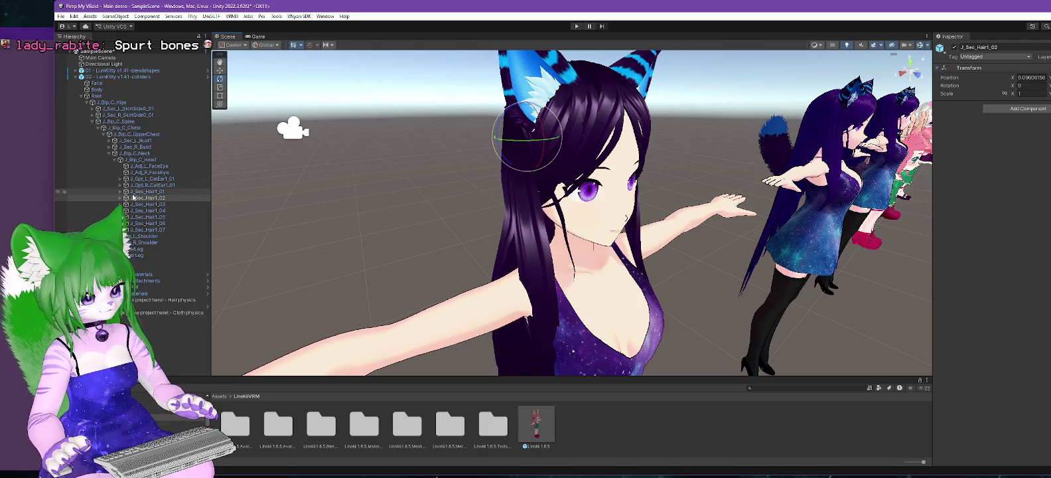
Step: Expand the strand chain J_Sec_Hair1_02 through J_Sec_Hair5_02, step through its bones, then select secondary
{"action": "left_click", "coordinate": [120, 198]}
{"action": "left_click", "coordinate": [143, 204]}
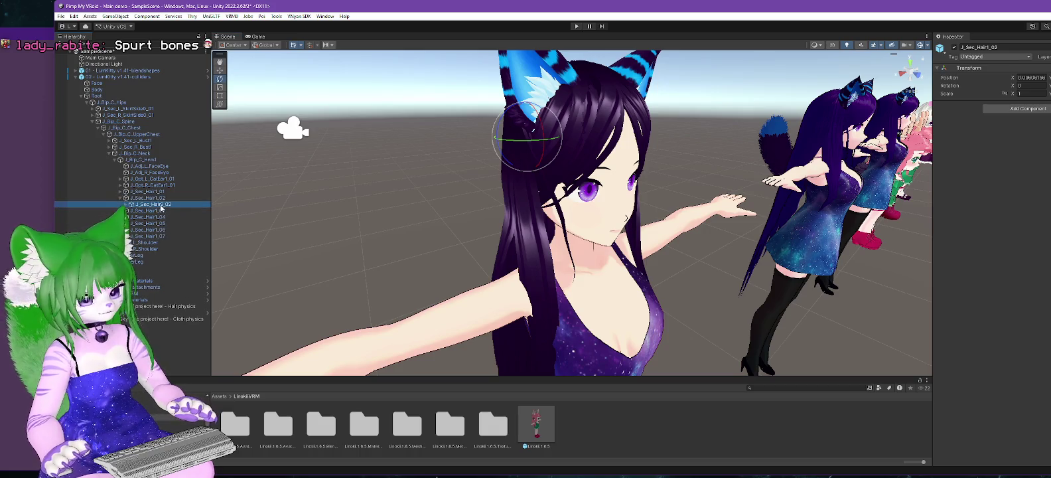
{"action": "key", "text": "Right"}
{"action": "left_click", "coordinate": [133, 210]}
{"action": "left_click", "coordinate": [142, 217]}
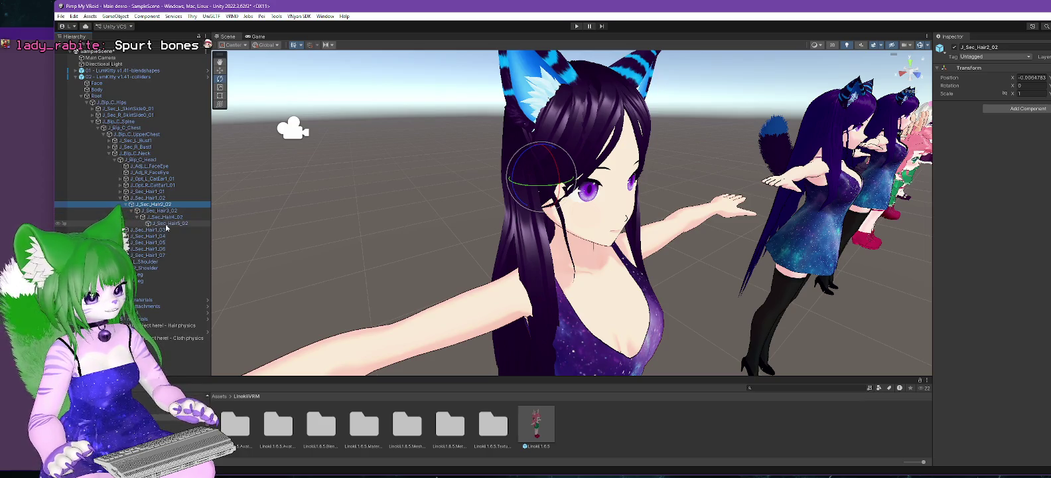
{"action": "left_click", "coordinate": [166, 224]}
{"action": "left_click", "coordinate": [153, 198]}
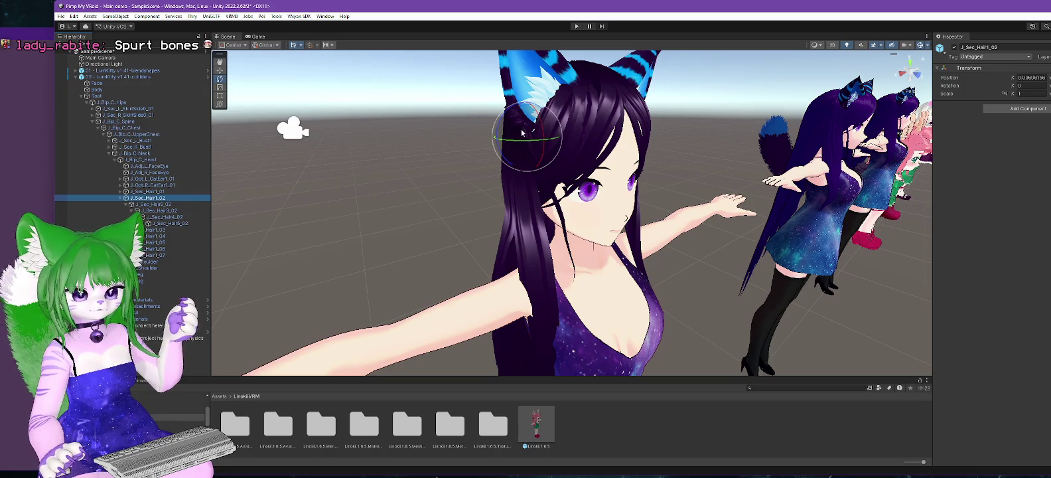
{"action": "left_click", "coordinate": [191, 204]}
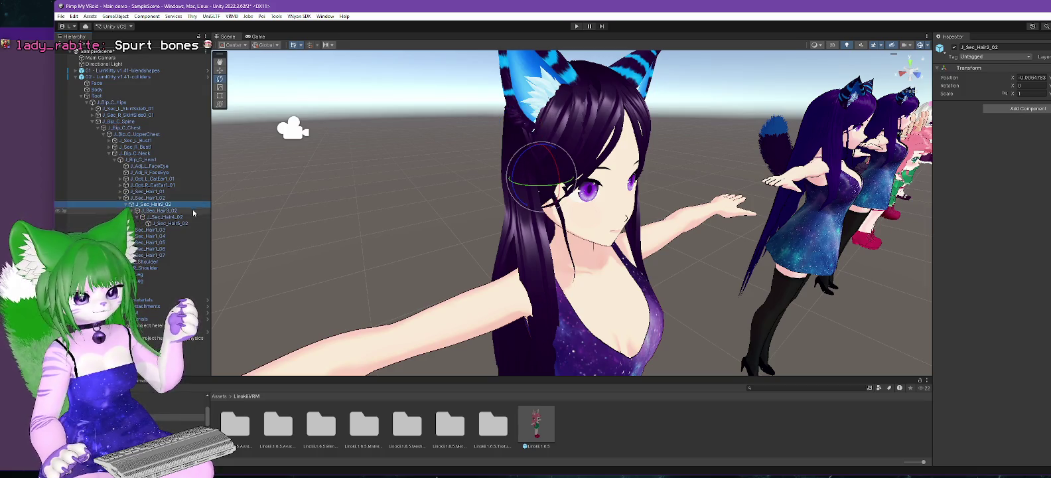
{"action": "key", "text": "Down"}
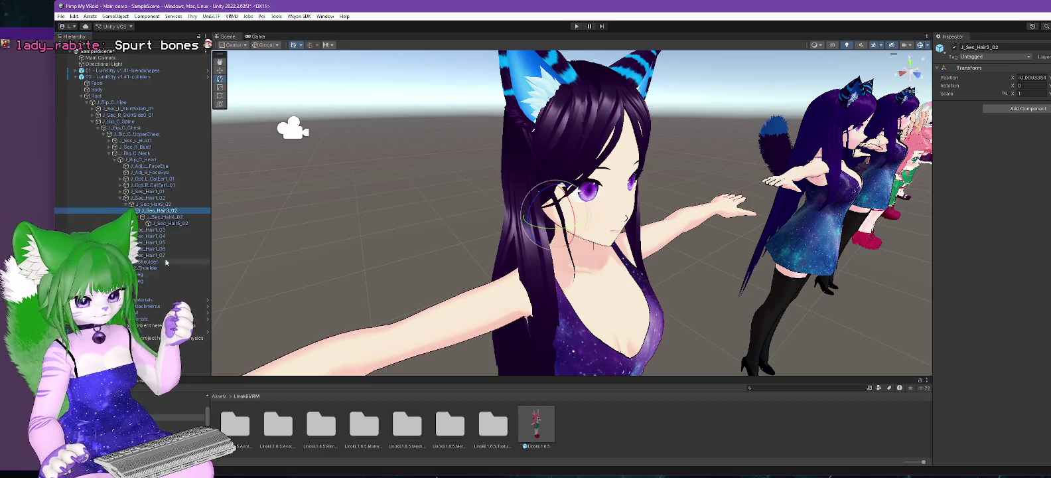
{"action": "left_click", "coordinate": [210, 293]}
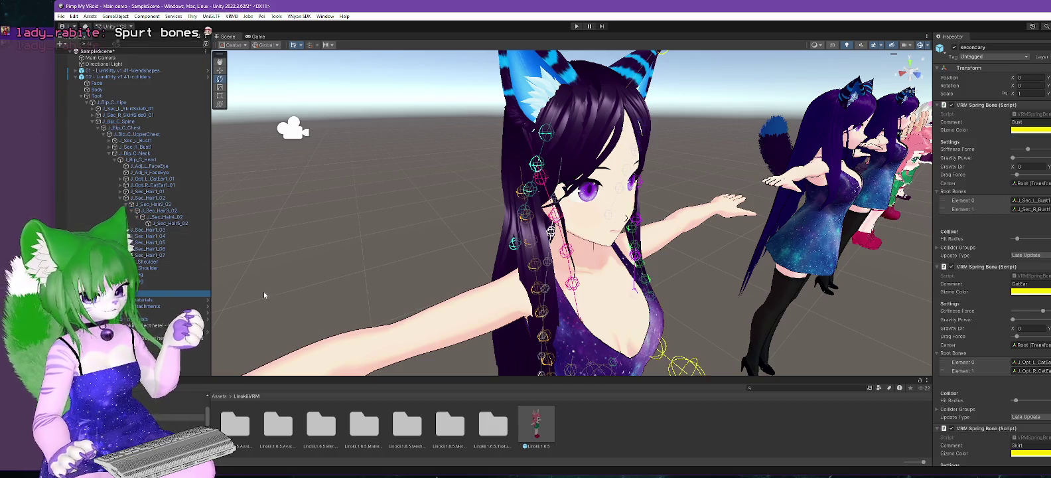
Step: Replace Hair - FR Strand's root bone J_Sec_Hair1_02 with J_Sec_Hair2_02, then switch to VRoid Studio
{"action": "scroll", "coordinate": [992, 252], "scroll_direction": "down", "scroll_amount": 6}
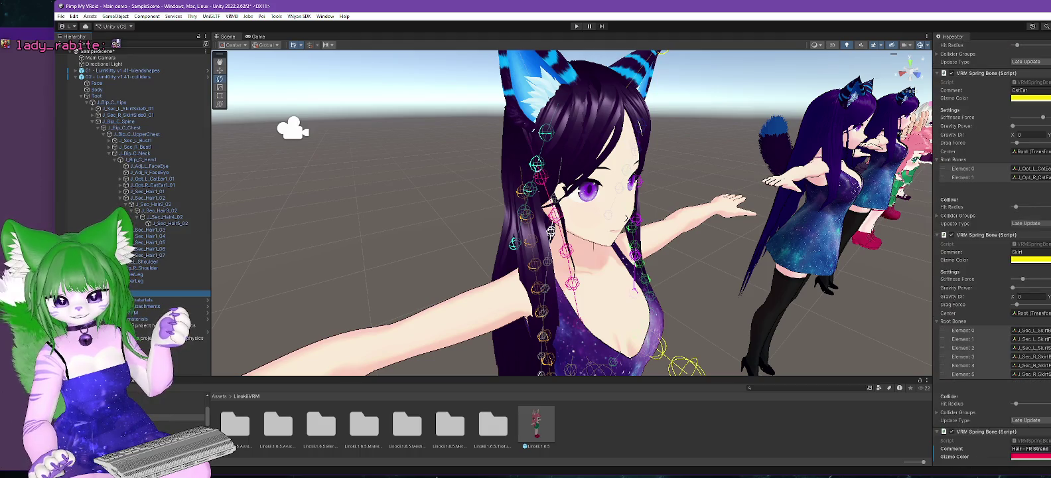
{"action": "scroll", "coordinate": [992, 265], "scroll_direction": "down", "scroll_amount": 3}
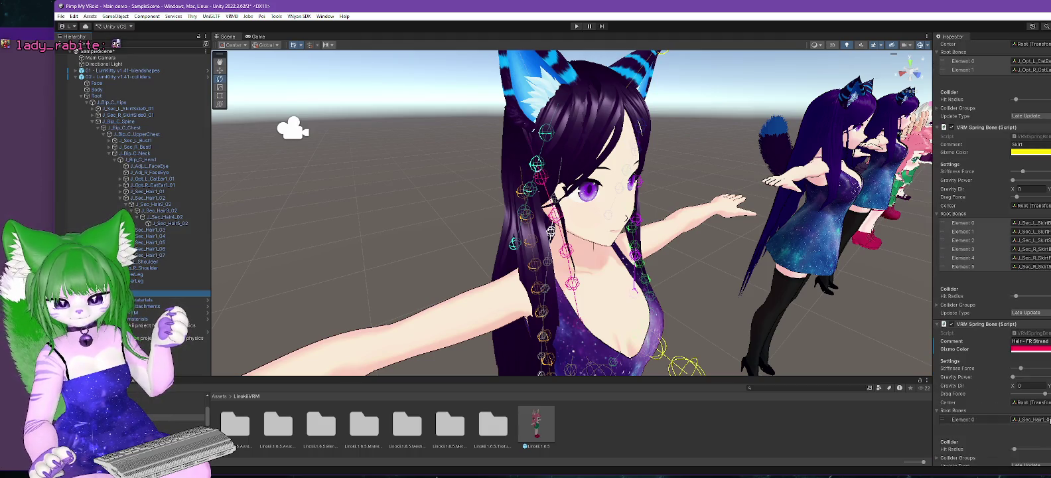
{"action": "left_click", "coordinate": [1030, 419]}
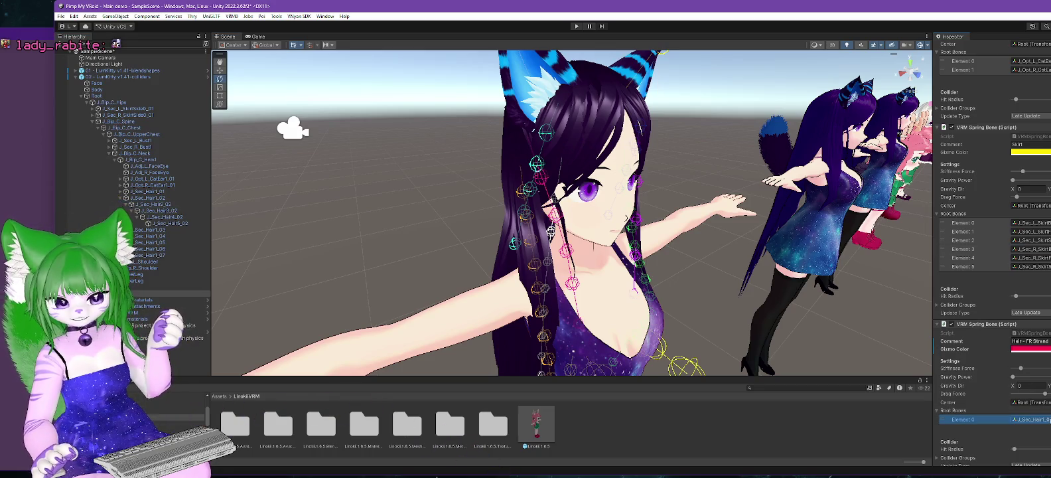
{"action": "left_click_drag", "start_coordinate": [153, 203], "coordinate": [1030, 419]}
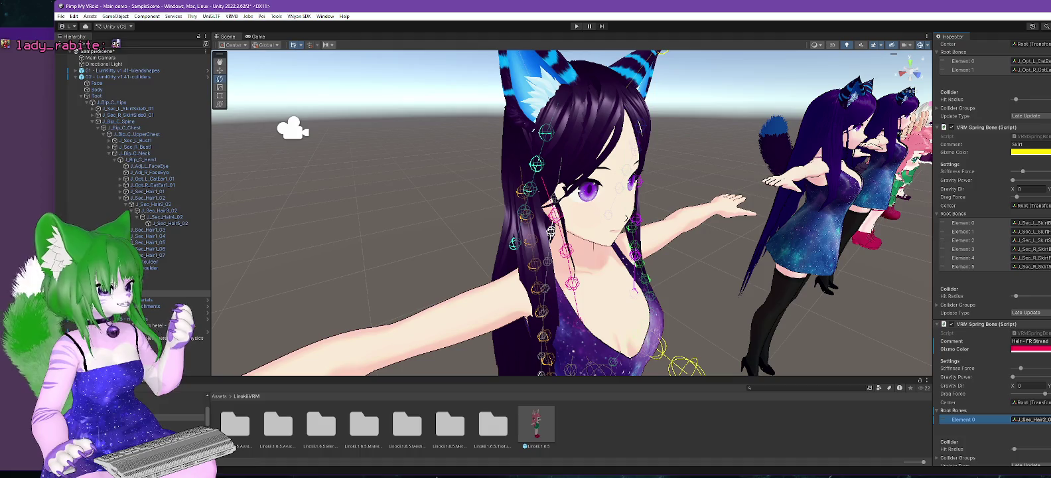
{"action": "key", "text": "alt+Tab"}
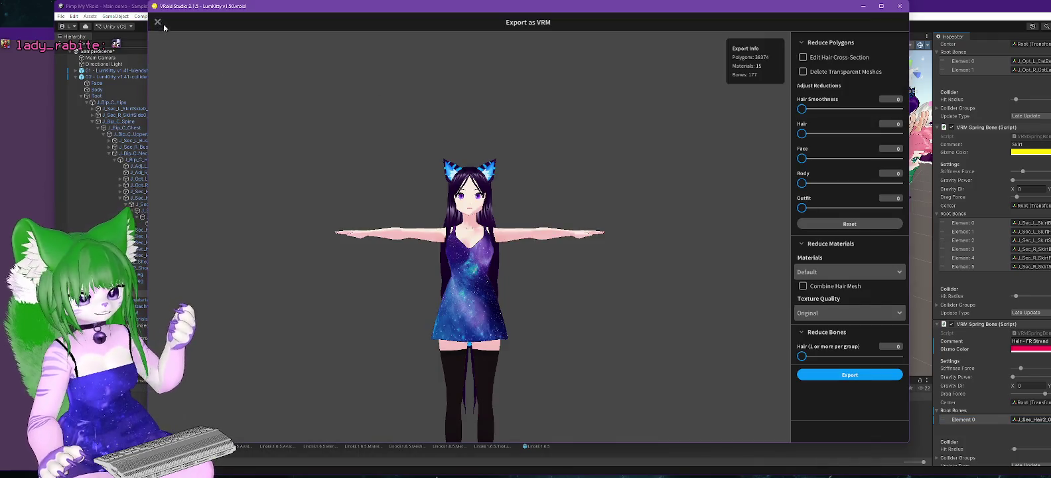
Step: Leave the VRM export, close Edit Hairstyle without saving, and open Edit Hair Bounce for front hair
{"action": "key", "text": "Escape"}
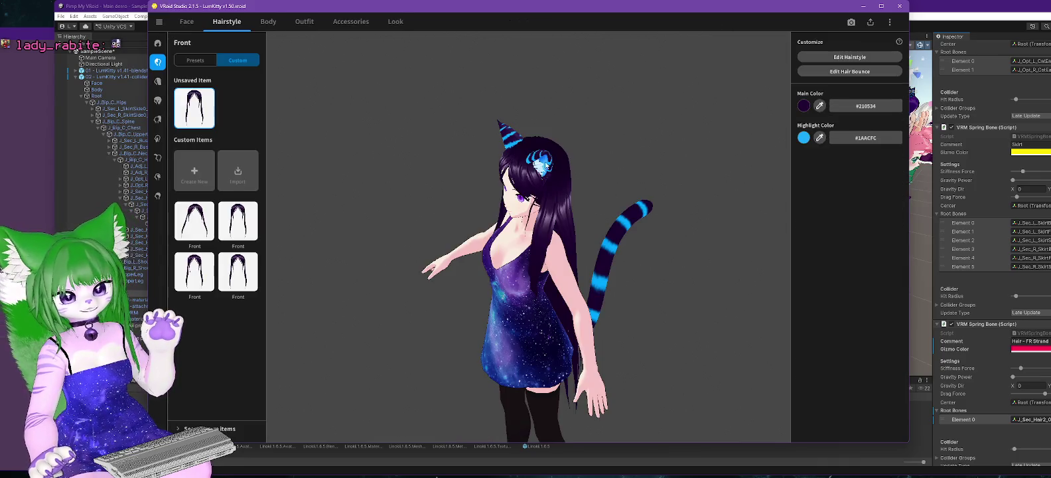
{"action": "left_click", "coordinate": [849, 57]}
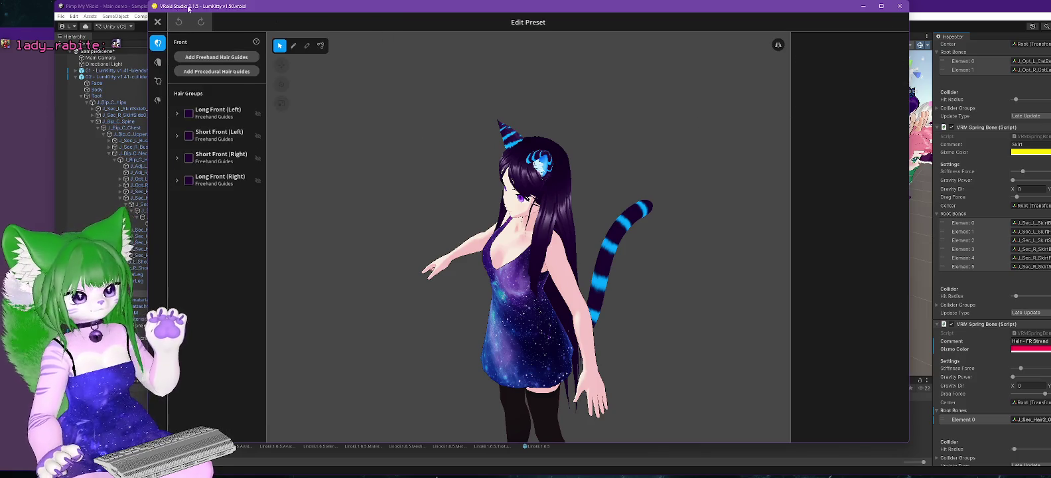
{"action": "left_click", "coordinate": [158, 22]}
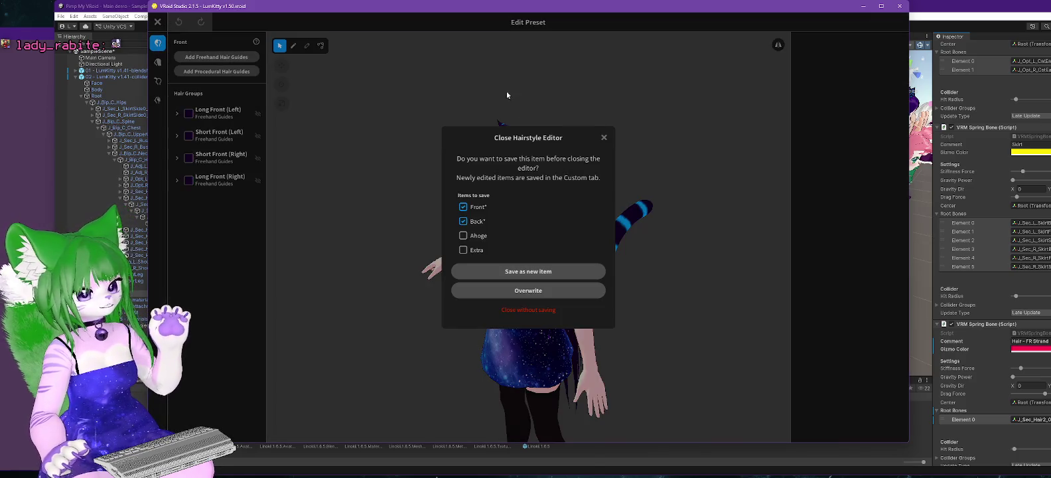
{"action": "left_click", "coordinate": [536, 310]}
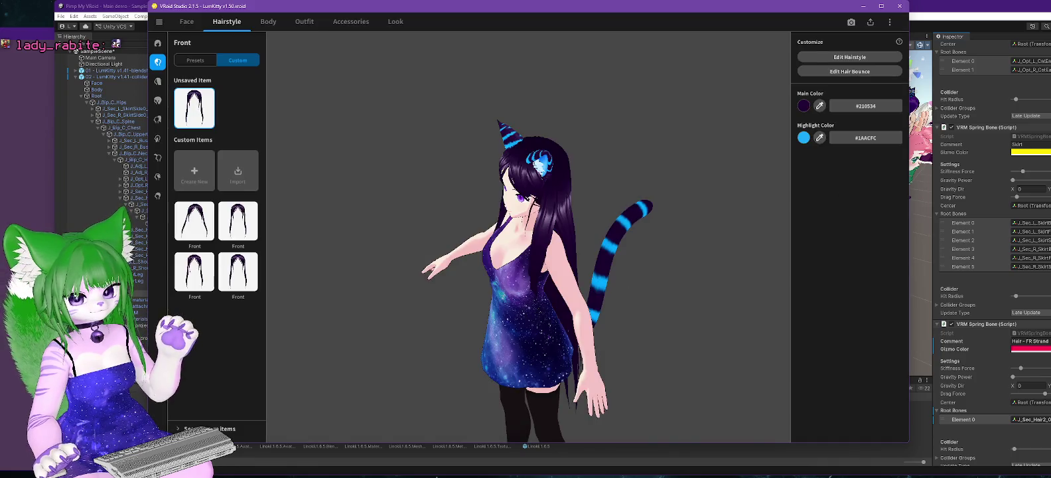
{"action": "left_click", "coordinate": [839, 71]}
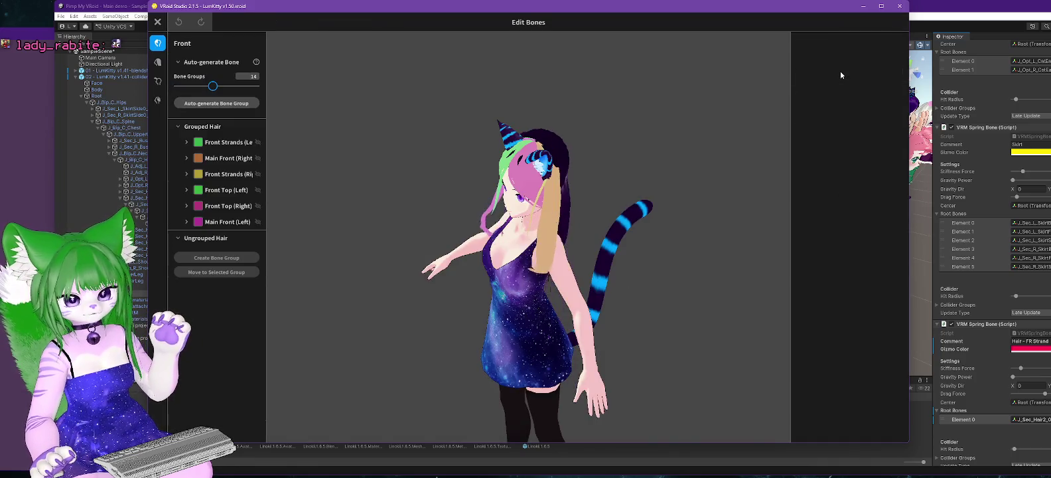
Step: Select the Hair 6 strand under Front Strands (Left) > Short Front
{"action": "left_click", "coordinate": [186, 142]}
{"action": "left_click", "coordinate": [196, 158]}
{"action": "left_click", "coordinate": [232, 175]}
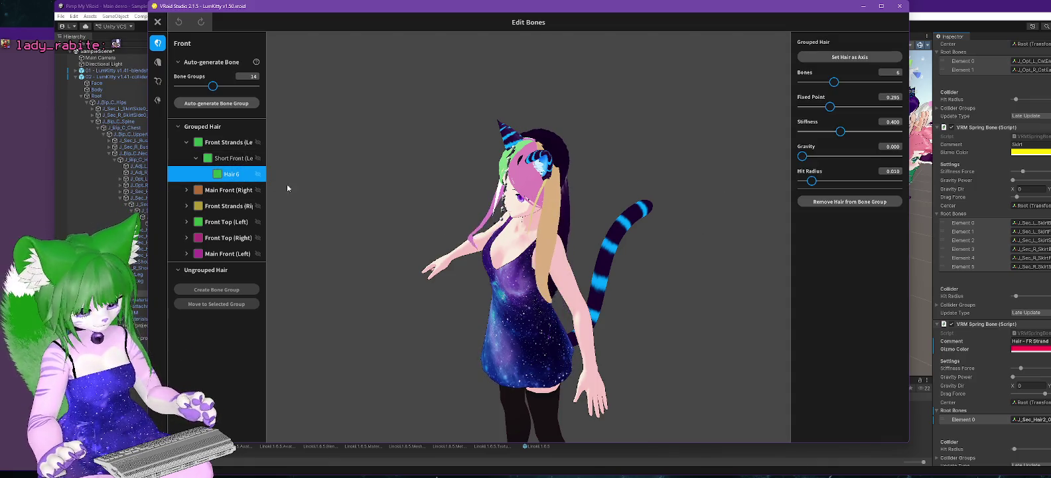
{"action": "mouse_move", "coordinate": [331, 223]}
{"action": "left_mouse_down"}
{"action": "mouse_move", "coordinate": [429, 223]}
{"action": "mouse_move", "coordinate": [409, 226]}
{"action": "left_mouse_up"}
{"action": "left_click", "coordinate": [453, 226]}
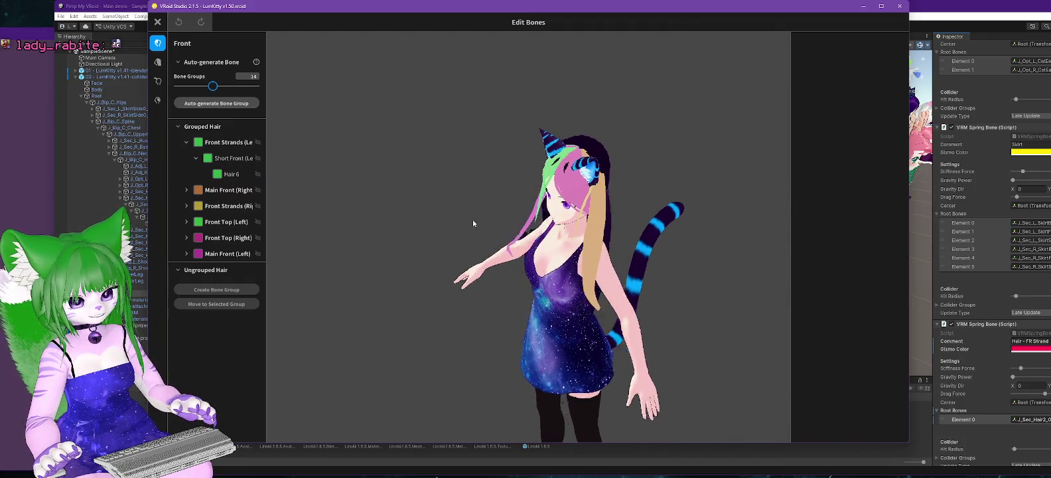
{"action": "left_click", "coordinate": [231, 174]}
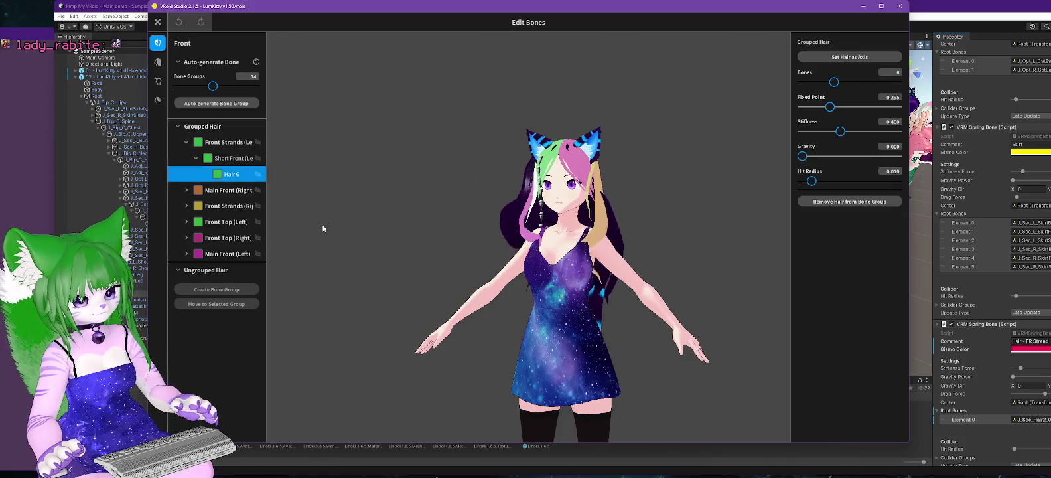
Step: Frame the head in a three-quarter view and raise Fixed Point from 0.295 to 0.434
{"action": "left_click_drag", "start_coordinate": [315, 221], "coordinate": [367, 235]}
{"action": "scroll", "coordinate": [369, 206], "scroll_direction": "up", "scroll_amount": 5}
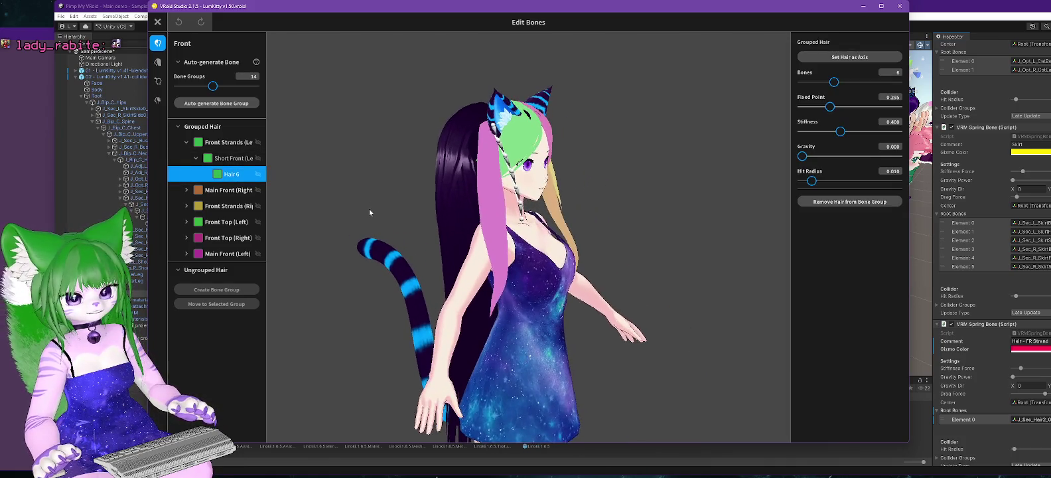
{"action": "left_click_drag", "start_coordinate": [660, 142], "coordinate": [667, 159]}
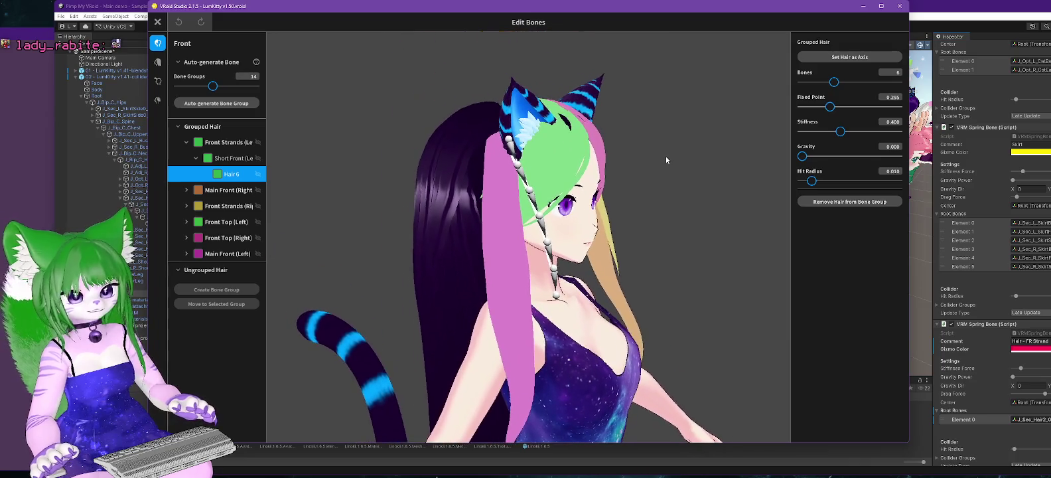
{"action": "left_click", "coordinate": [841, 107]}
Step: Try Fixed Point values from 0.520 down to 0.279 and 8 bones, then leave the bone editor
{"action": "left_click", "coordinate": [852, 108]}
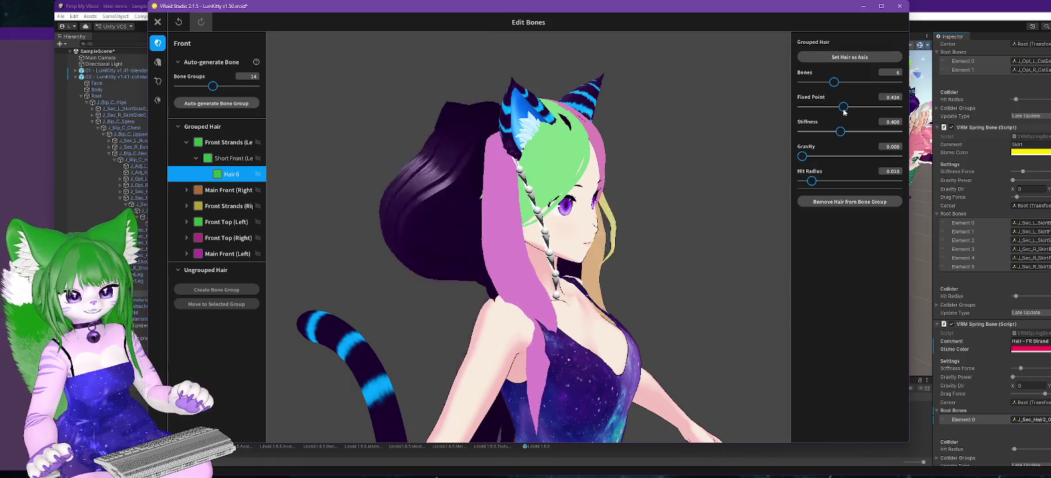
{"action": "left_click", "coordinate": [835, 107]}
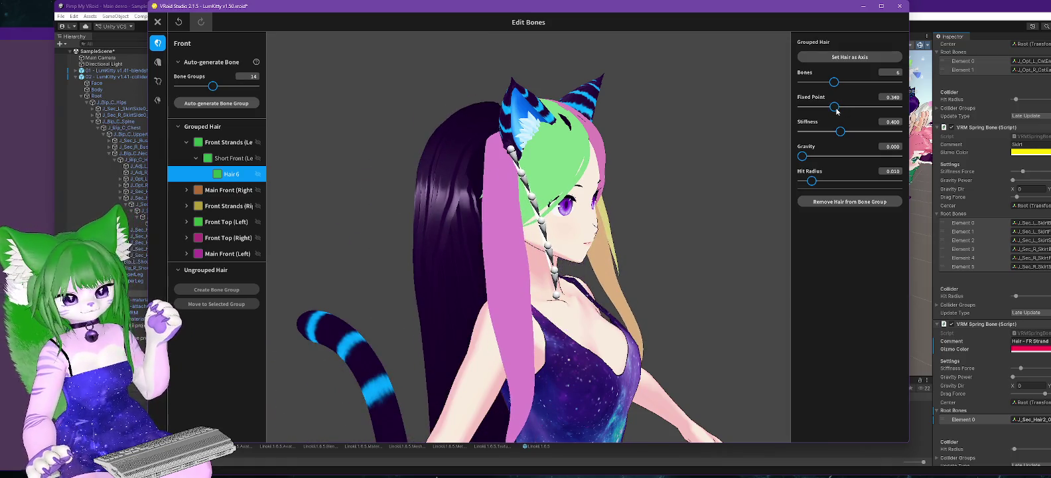
{"action": "left_click", "coordinate": [838, 108]}
{"action": "left_click_drag", "start_coordinate": [841, 113], "coordinate": [855, 117]}
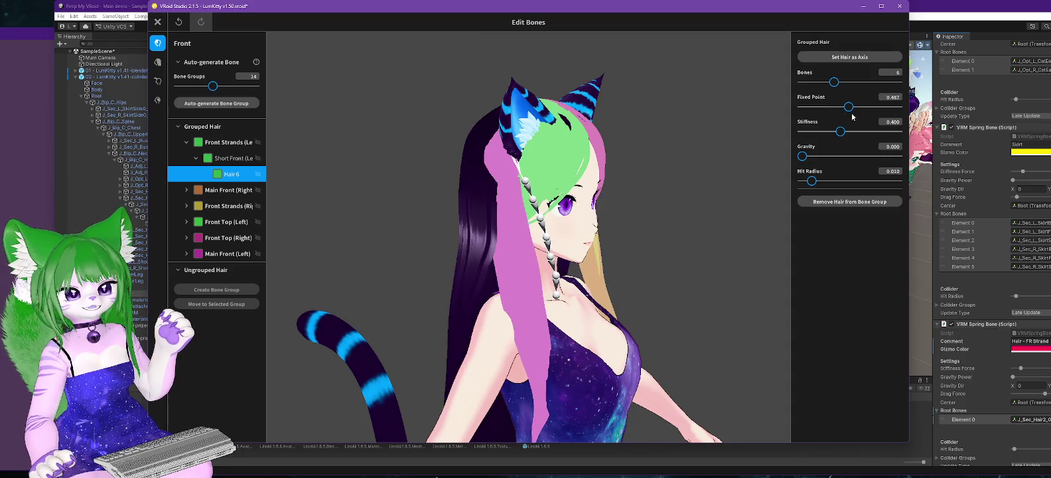
{"action": "left_click_drag", "start_coordinate": [854, 117], "coordinate": [789, 118]}
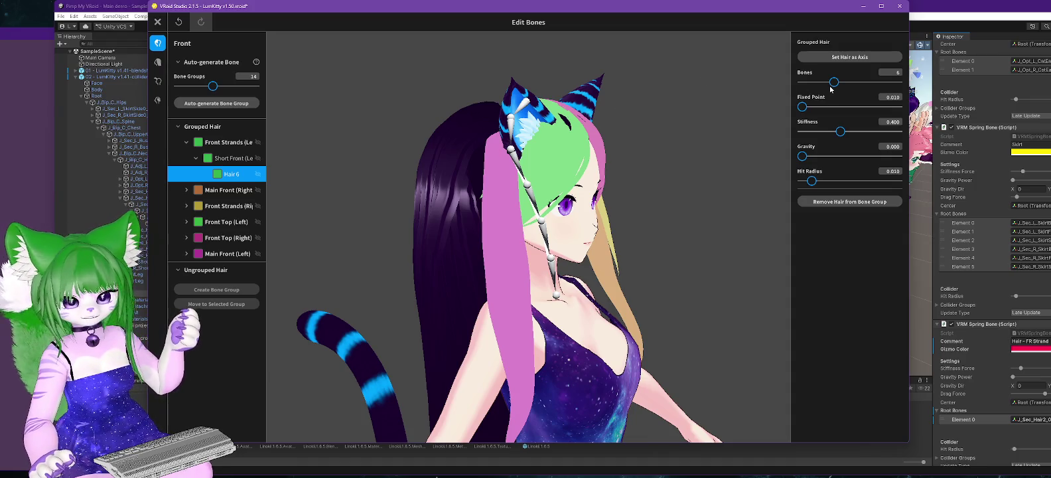
{"action": "left_click_drag", "start_coordinate": [834, 82], "coordinate": [845, 82]}
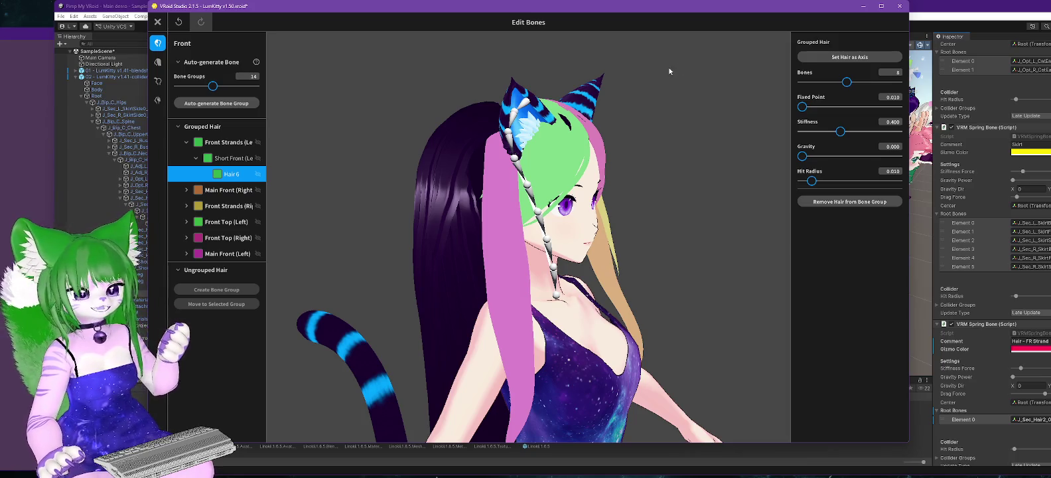
{"action": "left_click", "coordinate": [163, 26]}
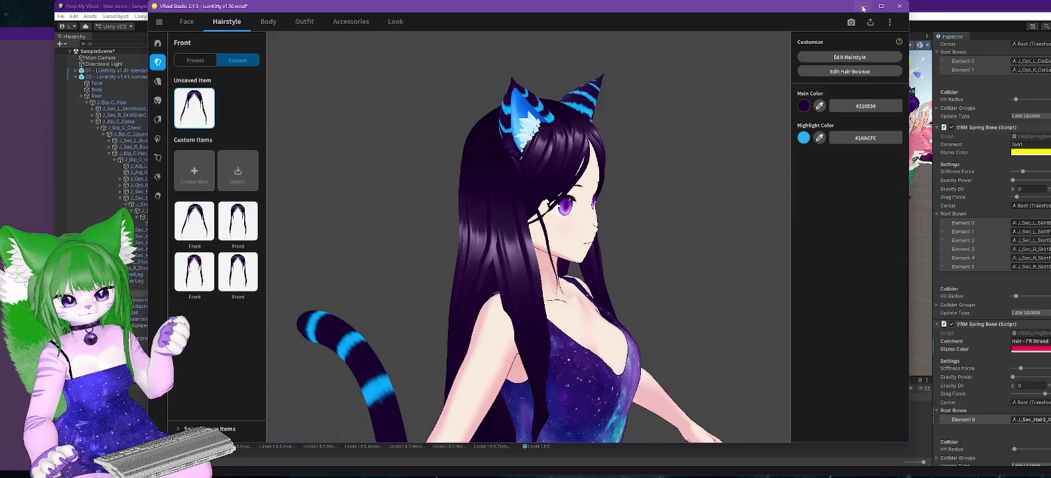
Step: Minimize VRoid Studio to bring Unity's avatar scene back into view
{"action": "left_click", "coordinate": [861, 7]}
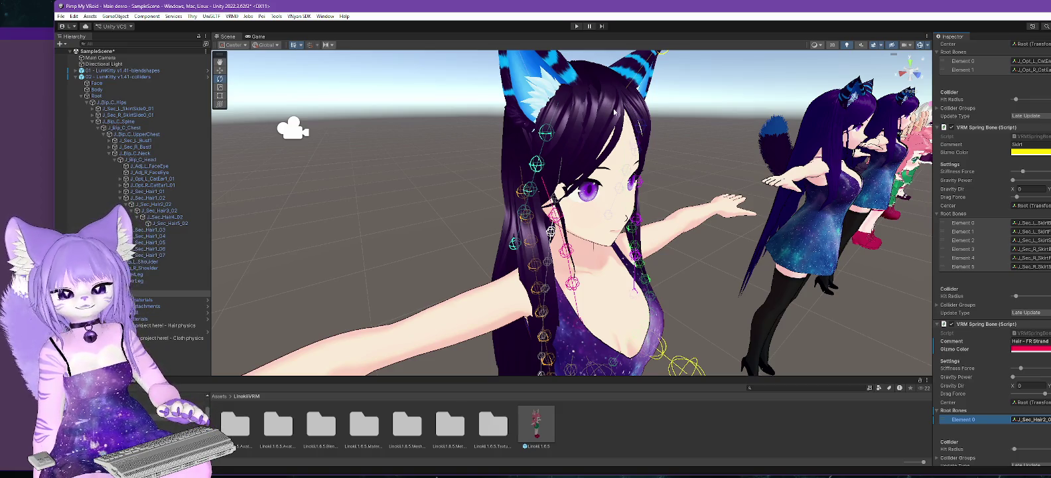
Step: Locate J_Sec_Hair1_05 from the Hair - FR Short root, then select J_Bip_C_Head to see its colliders
{"action": "scroll", "coordinate": [992, 252], "scroll_direction": "down", "scroll_amount": 3}
{"action": "scroll", "coordinate": [991, 252], "scroll_direction": "down", "scroll_amount": 15}
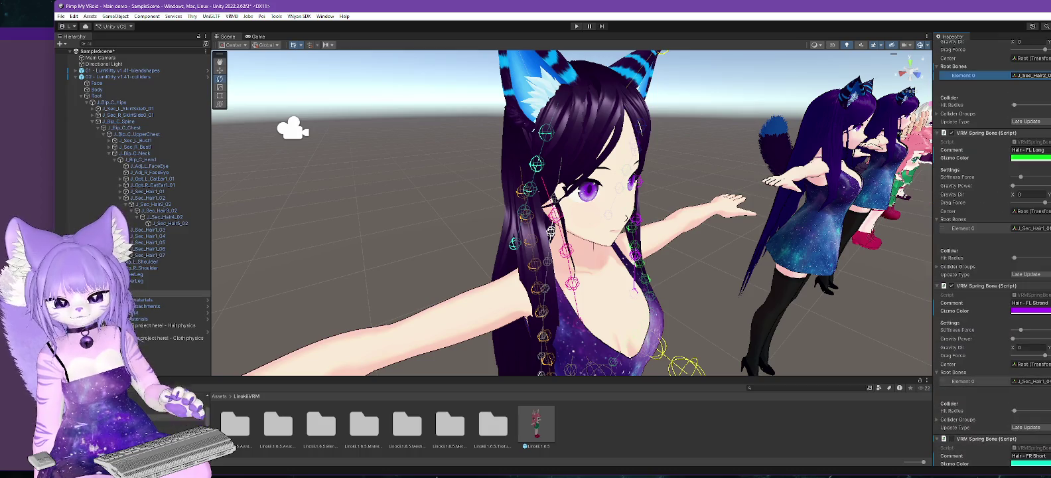
{"action": "scroll", "coordinate": [1047, 399], "scroll_direction": "down", "scroll_amount": 2}
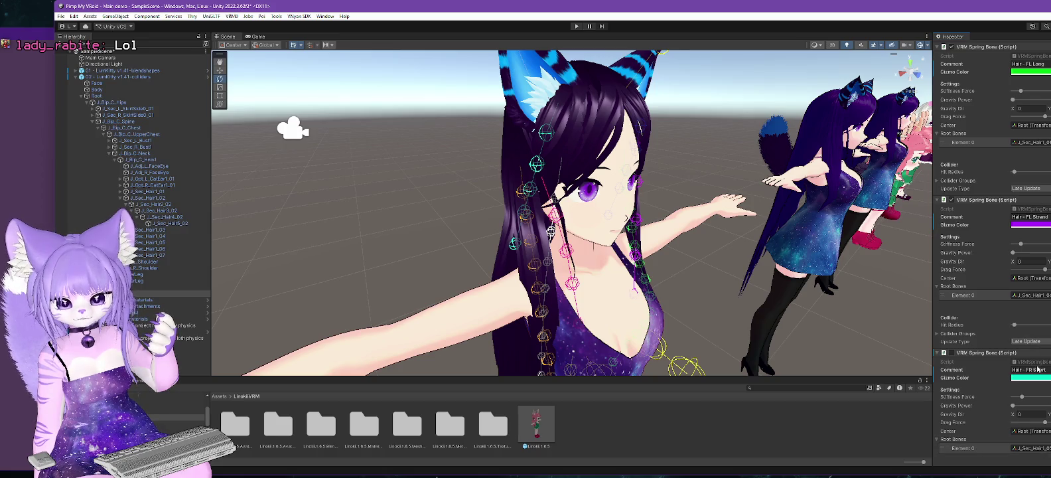
{"action": "left_click", "coordinate": [1040, 447]}
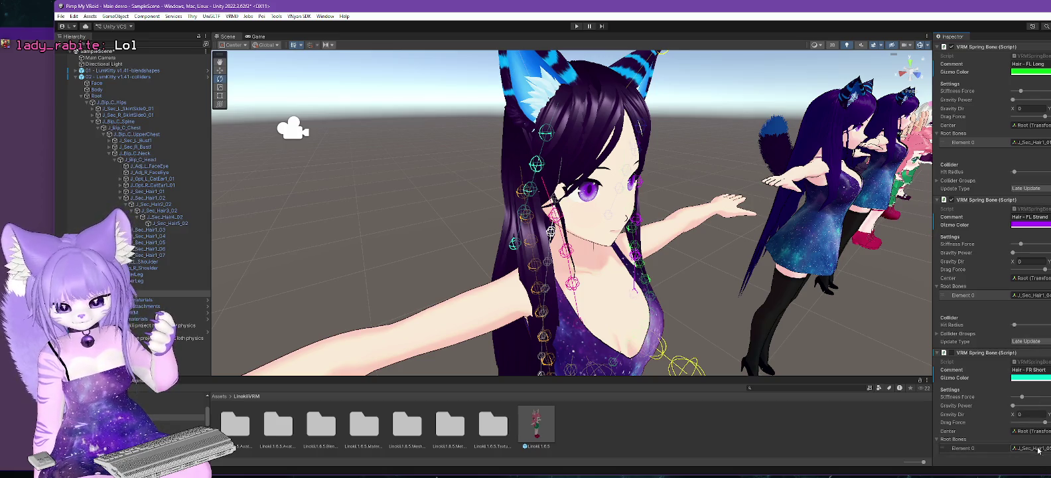
{"action": "left_click", "coordinate": [159, 244]}
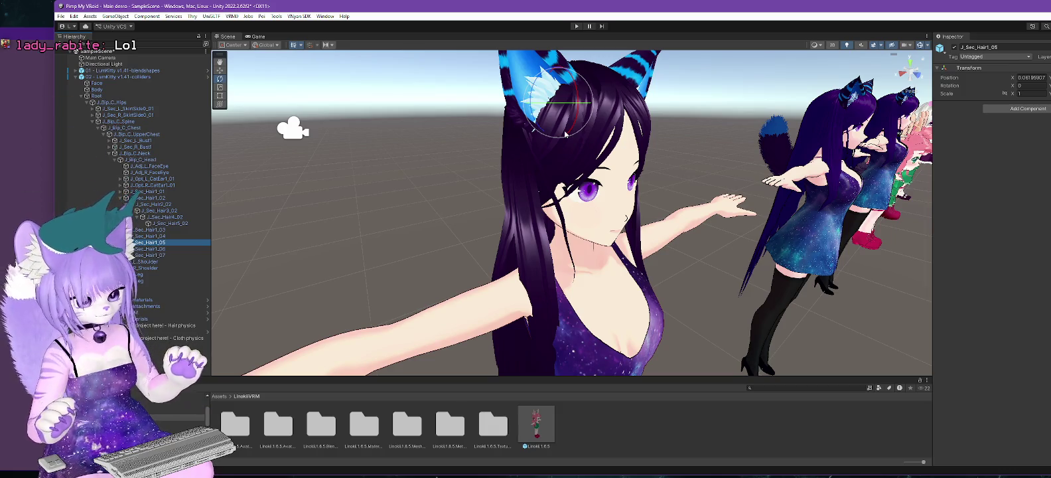
{"action": "left_click_drag", "start_coordinate": [701, 280], "coordinate": [589, 286]}
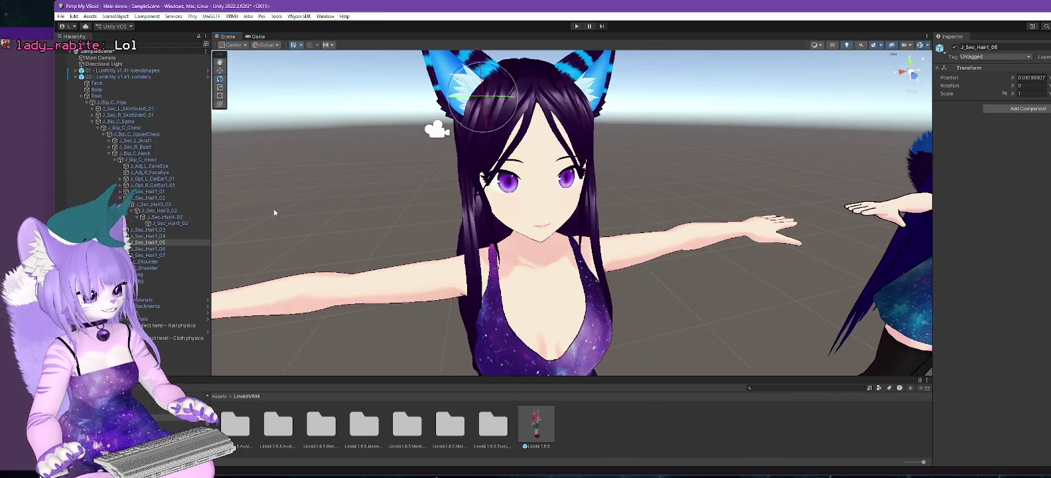
{"action": "left_click", "coordinate": [141, 159]}
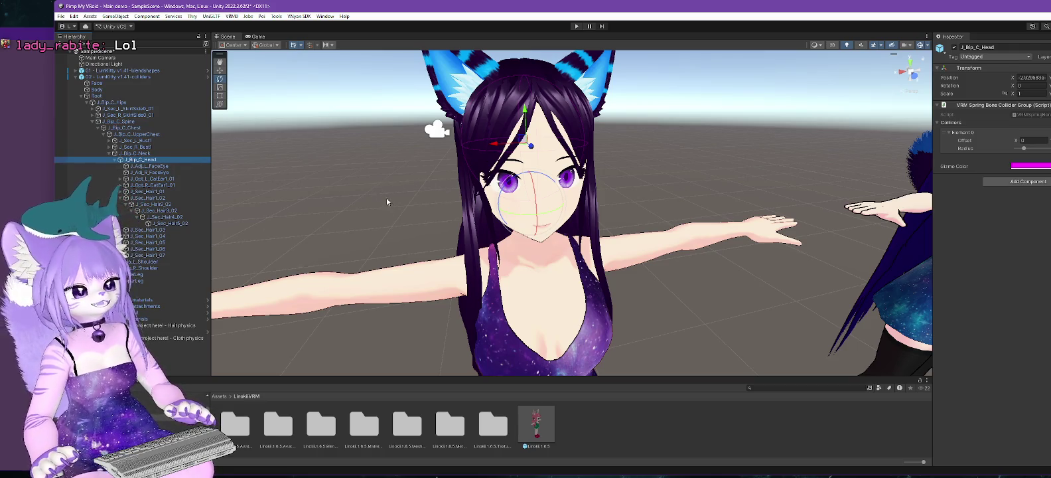
Step: Adjust the head collider Element 0 radius, undo the stretched head, and add collider Element 1
{"action": "mouse_move", "coordinate": [356, 201]}
{"action": "left_mouse_down"}
{"action": "mouse_move", "coordinate": [505, 218]}
{"action": "mouse_move", "coordinate": [389, 214]}
{"action": "left_mouse_up"}
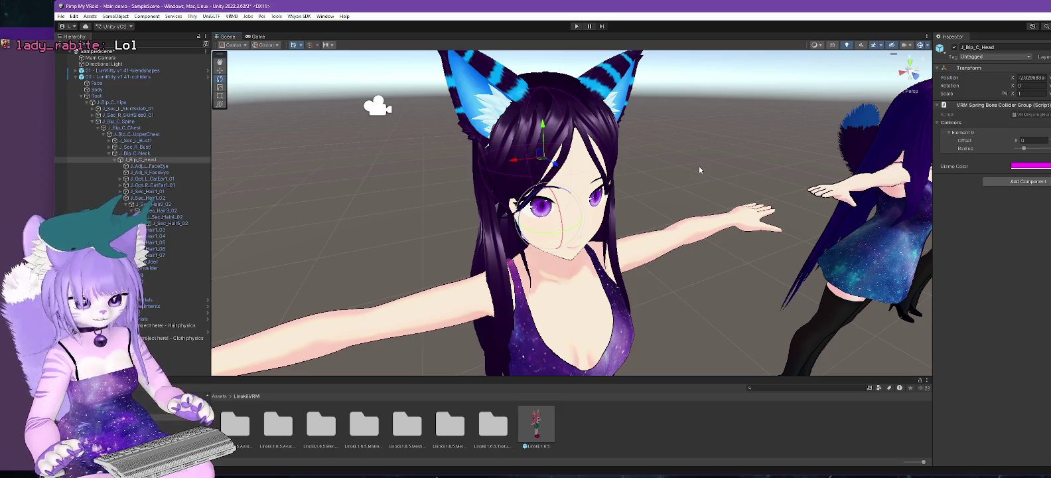
{"action": "mouse_move", "coordinate": [710, 179]}
{"action": "left_mouse_down"}
{"action": "mouse_move", "coordinate": [680, 176]}
{"action": "mouse_move", "coordinate": [906, 175]}
{"action": "left_mouse_up"}
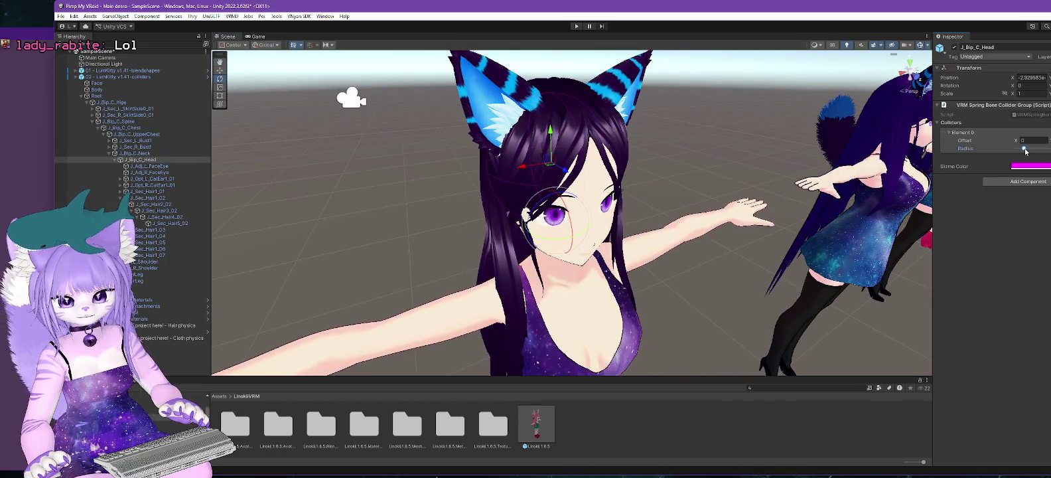
{"action": "left_click_drag", "start_coordinate": [1025, 150], "coordinate": [1029, 152]}
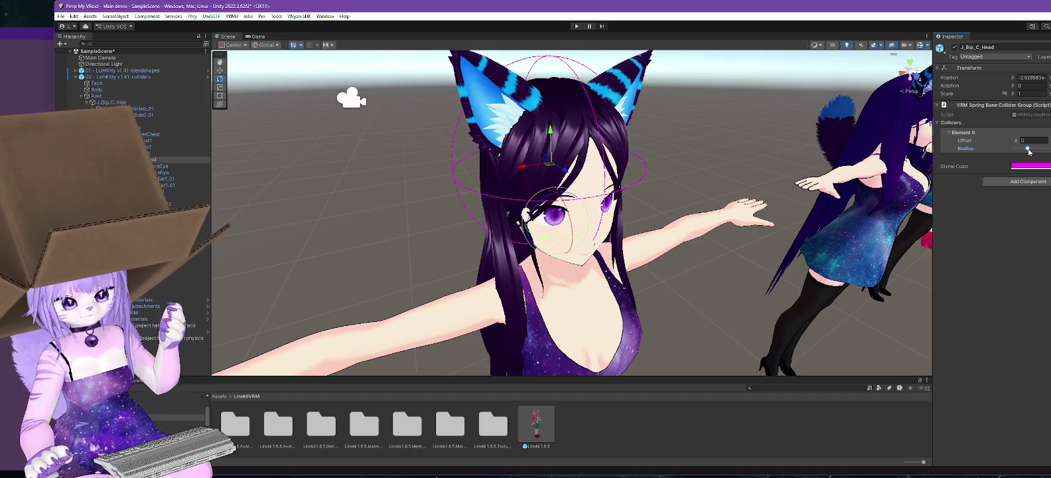
{"action": "left_click_drag", "start_coordinate": [1029, 152], "coordinate": [1024, 151]}
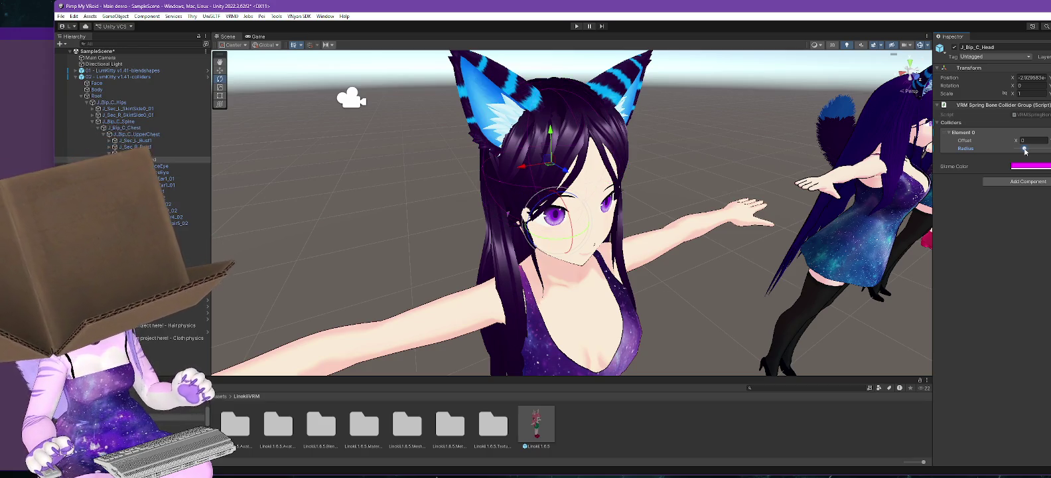
{"action": "mouse_move", "coordinate": [597, 219]}
{"action": "left_mouse_down"}
{"action": "mouse_move", "coordinate": [756, 213]}
{"action": "mouse_move", "coordinate": [597, 216]}
{"action": "left_mouse_up"}
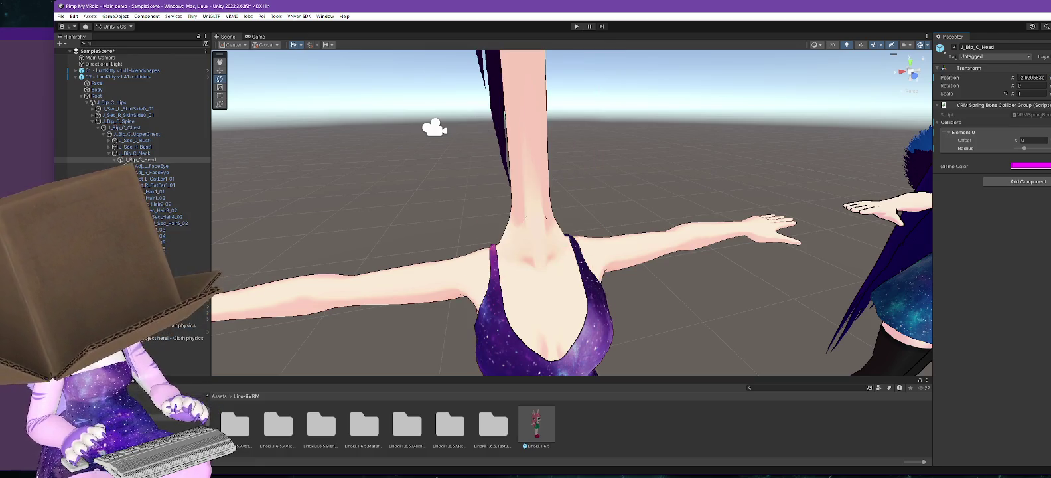
{"action": "key", "text": "ctrl+z"}
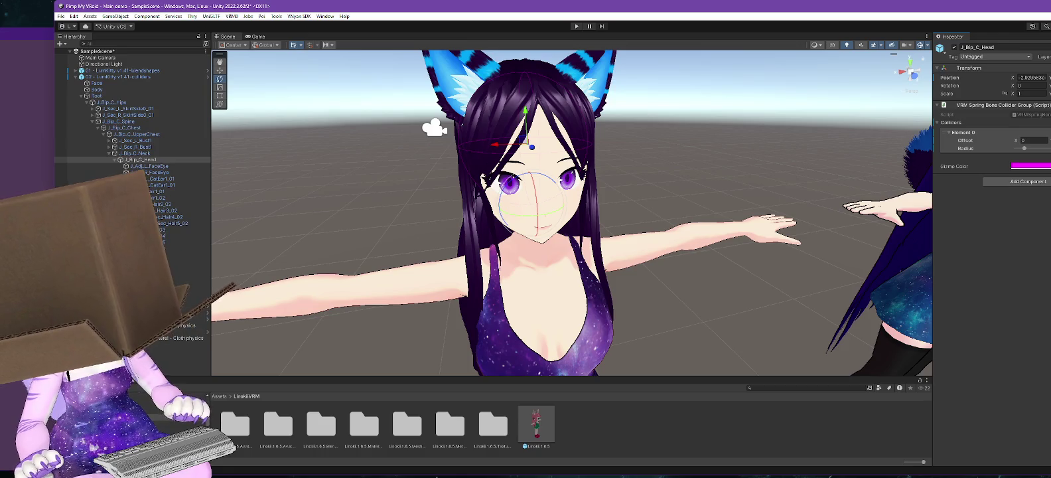
{"action": "mouse_move", "coordinate": [642, 240]}
{"action": "left_mouse_down"}
{"action": "mouse_move", "coordinate": [669, 243]}
{"action": "mouse_move", "coordinate": [641, 244]}
{"action": "left_mouse_up"}
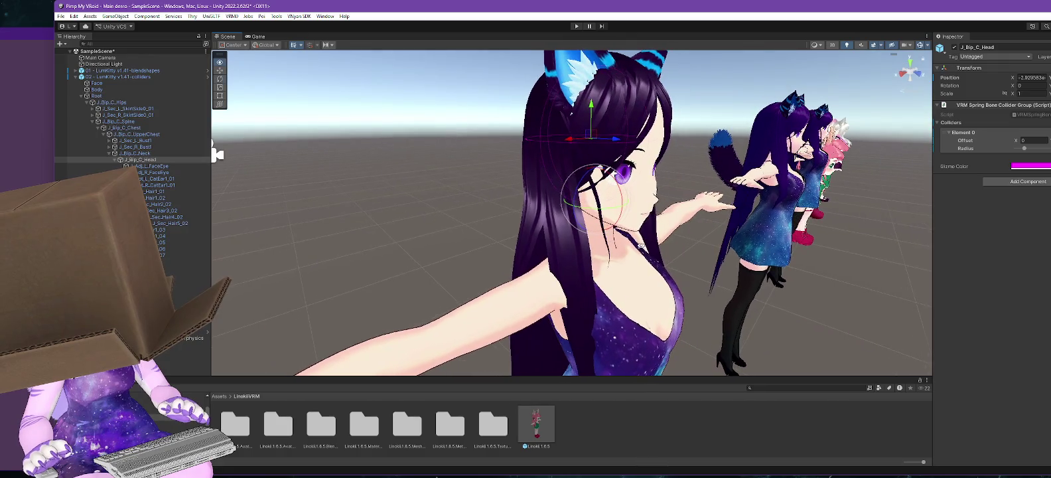
{"action": "left_click", "coordinate": [1046, 156]}
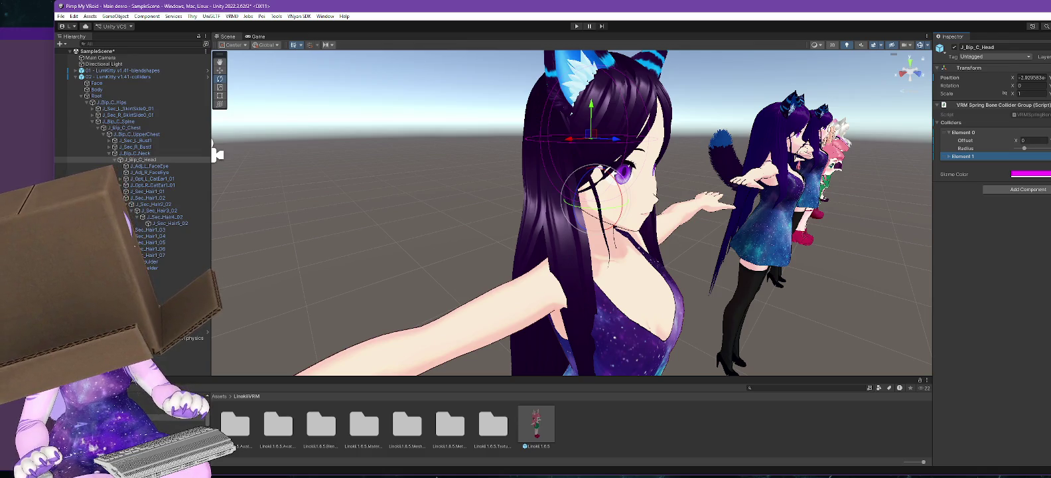
Step: Shrink the head collider sphere's radius and check it from the front
{"action": "left_click", "coordinate": [1004, 149]}
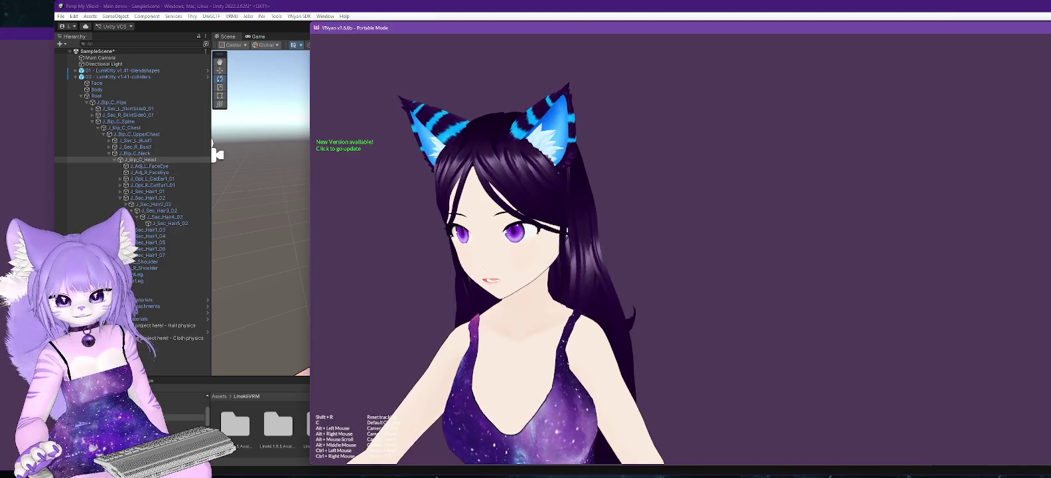
{"action": "key", "text": "alt+Tab"}
{"action": "left_click", "coordinate": [500, 2]}
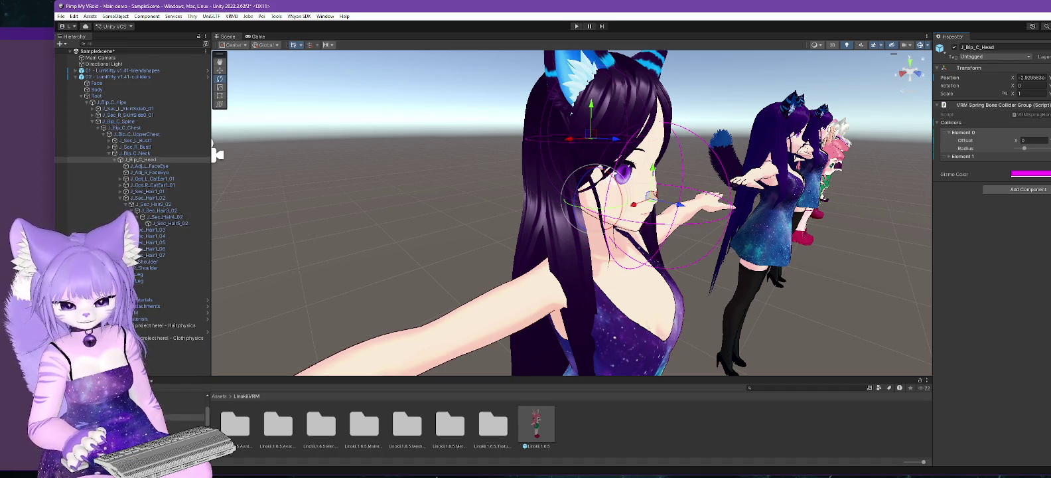
{"action": "left_click_drag", "start_coordinate": [1024, 148], "coordinate": [1018, 150]}
{"action": "mouse_move", "coordinate": [685, 283]}
{"action": "left_mouse_down"}
{"action": "mouse_move", "coordinate": [531, 270]}
{"action": "mouse_move", "coordinate": [762, 257]}
{"action": "mouse_move", "coordinate": [741, 225]}
{"action": "left_mouse_up"}
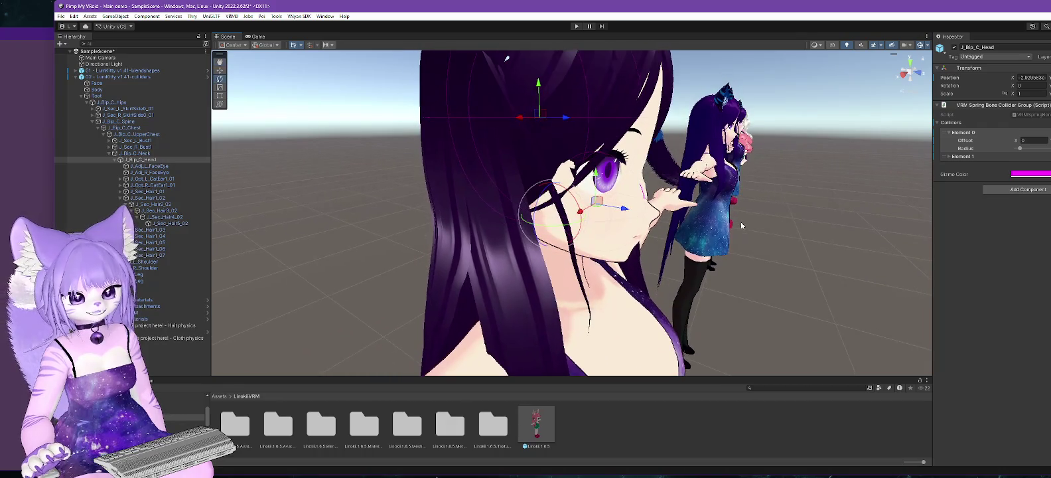
{"action": "left_click_drag", "start_coordinate": [760, 285], "coordinate": [713, 283]}
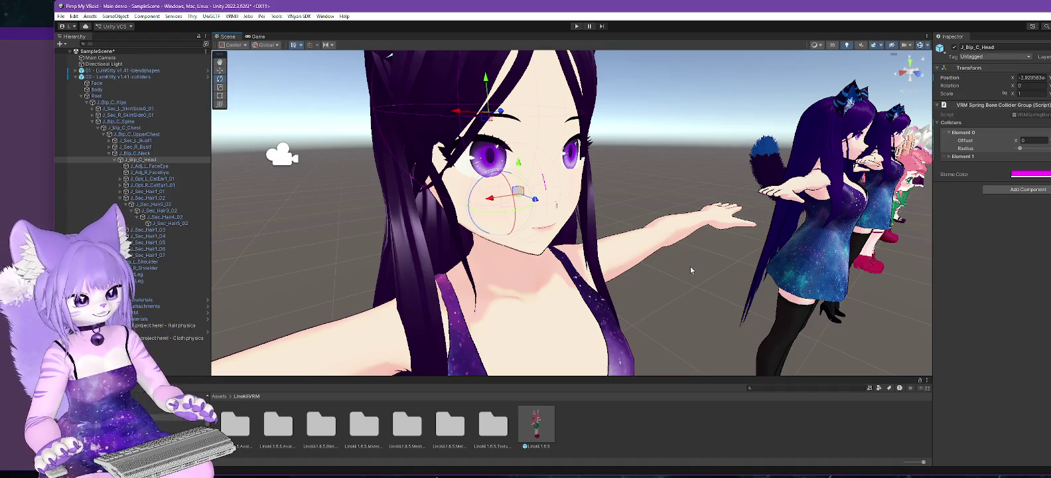
Step: Select J_Bip_C_Neck and then J_Sec_L_Bust1 in the Hierarchy
{"action": "scroll", "coordinate": [685, 264], "scroll_direction": "down", "scroll_amount": 3}
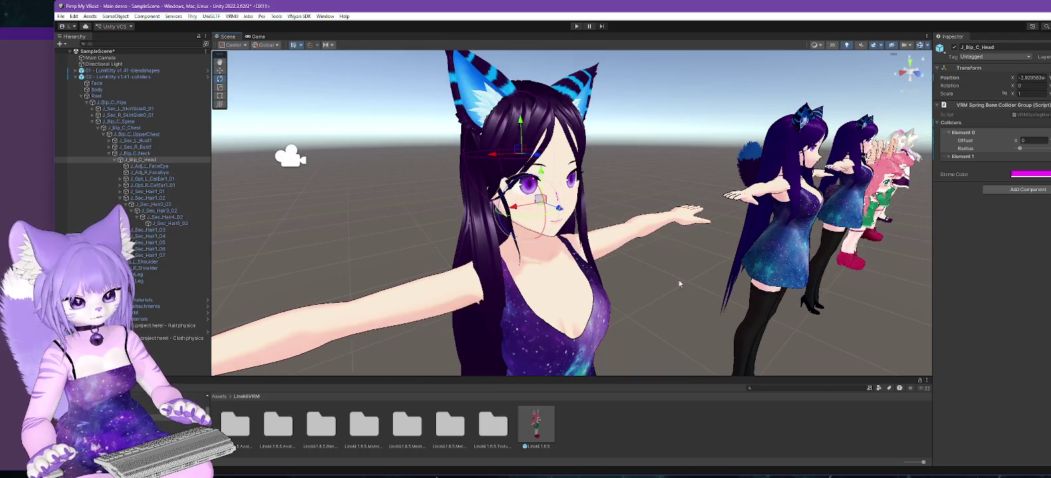
{"action": "left_click", "coordinate": [139, 153]}
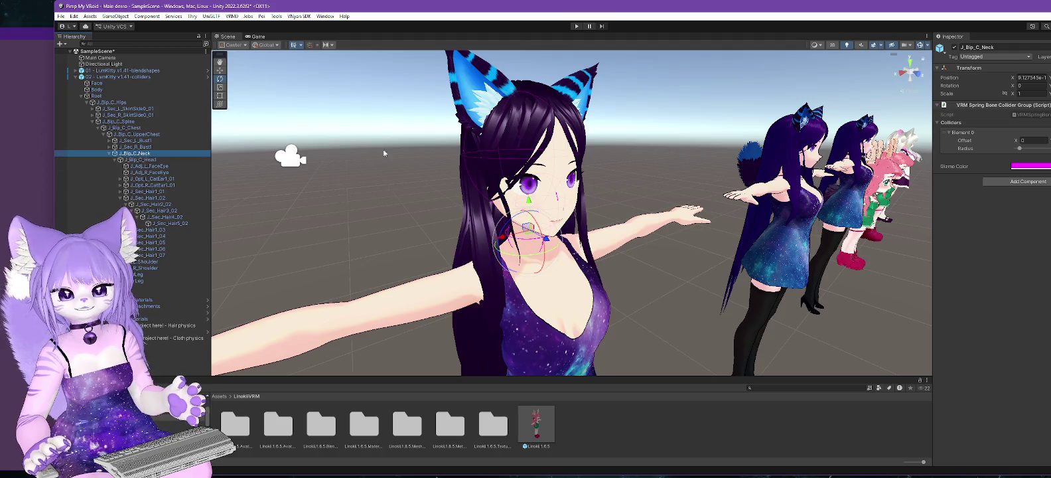
{"action": "left_click", "coordinate": [136, 141]}
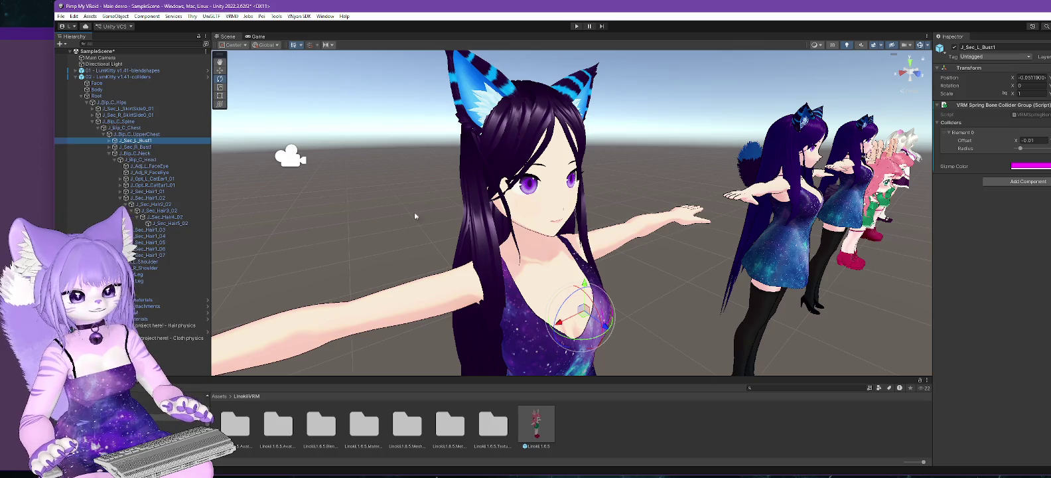
Step: Expand 01 - LumKitty v1.41-blendshapes > Root and open J_Bip_C_Hips in the Hierarchy
{"action": "left_click_drag", "start_coordinate": [513, 258], "coordinate": [597, 309]}
{"action": "mouse_move", "coordinate": [322, 205]}
{"action": "left_mouse_down"}
{"action": "mouse_move", "coordinate": [725, 172]}
{"action": "mouse_move", "coordinate": [597, 199]}
{"action": "left_mouse_up"}
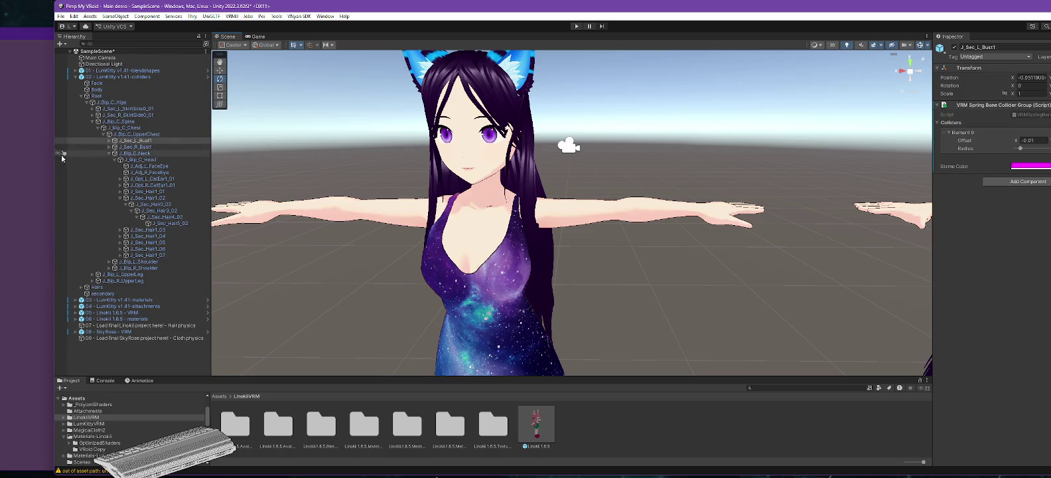
{"action": "left_click", "coordinate": [76, 71]}
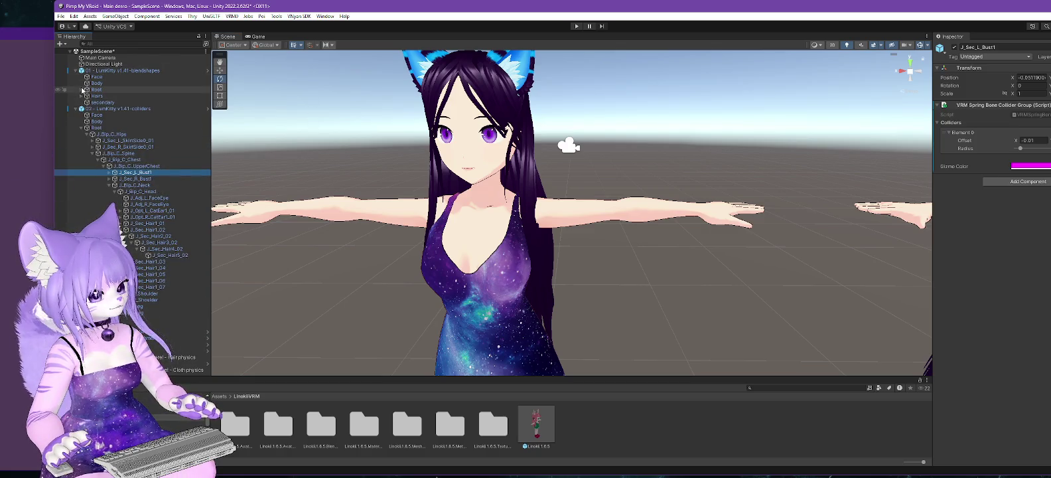
{"action": "left_click", "coordinate": [81, 89]}
{"action": "left_click", "coordinate": [90, 97]}
{"action": "left_click", "coordinate": [89, 97]}
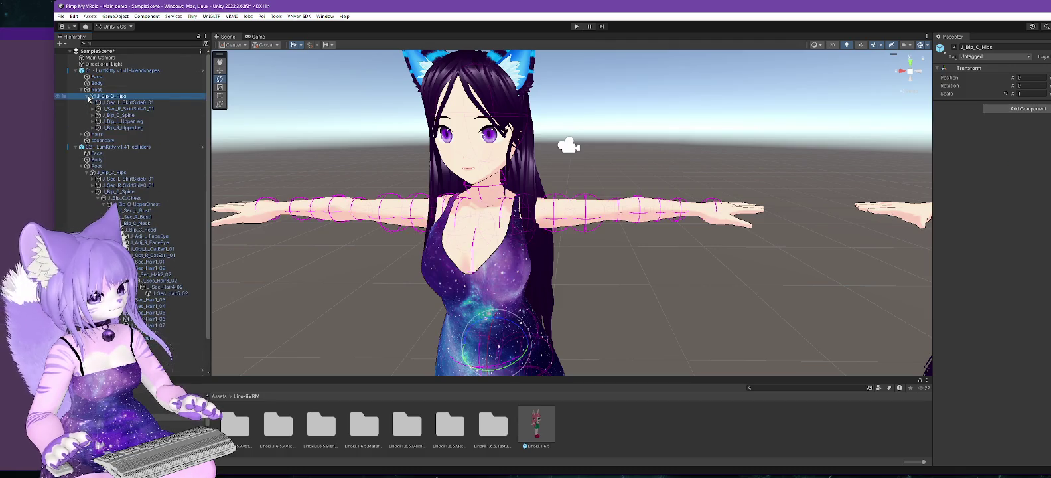
Step: Expand Spine and Chest, then select J_Bip_C_UpperChest to show its three-collider group
{"action": "mouse_move", "coordinate": [642, 243]}
{"action": "left_mouse_down"}
{"action": "mouse_move", "coordinate": [761, 274]}
{"action": "mouse_move", "coordinate": [502, 284]}
{"action": "mouse_move", "coordinate": [494, 282]}
{"action": "mouse_move", "coordinate": [629, 286]}
{"action": "mouse_move", "coordinate": [583, 252]}
{"action": "mouse_move", "coordinate": [482, 230]}
{"action": "mouse_move", "coordinate": [398, 236]}
{"action": "left_mouse_up"}
{"action": "scroll", "coordinate": [740, 219], "scroll_direction": "up", "scroll_amount": 6}
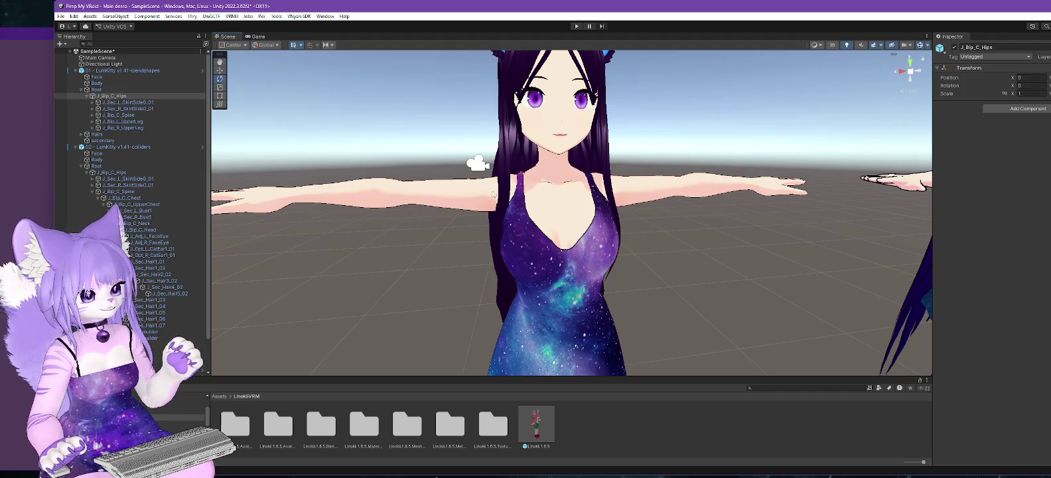
{"action": "key", "text": "f"}
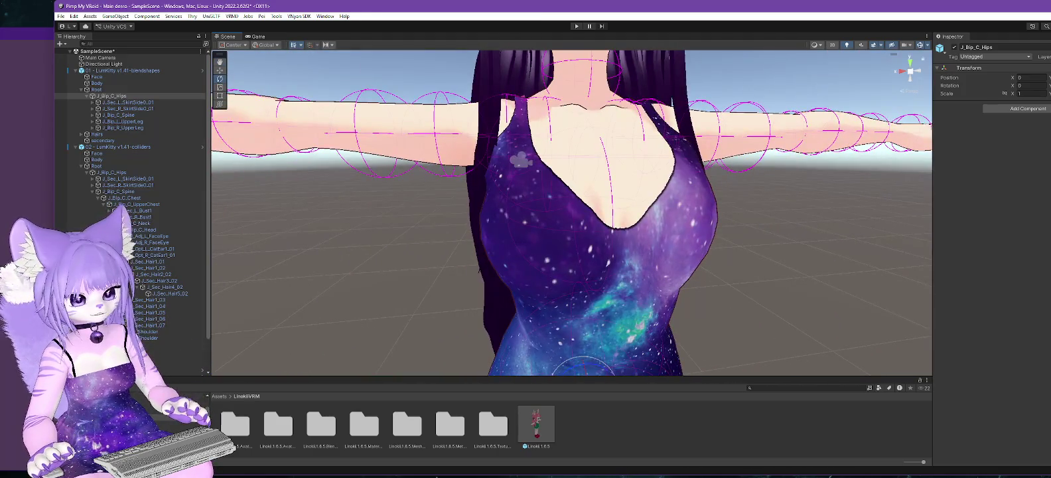
{"action": "left_click_drag", "start_coordinate": [321, 299], "coordinate": [432, 313]}
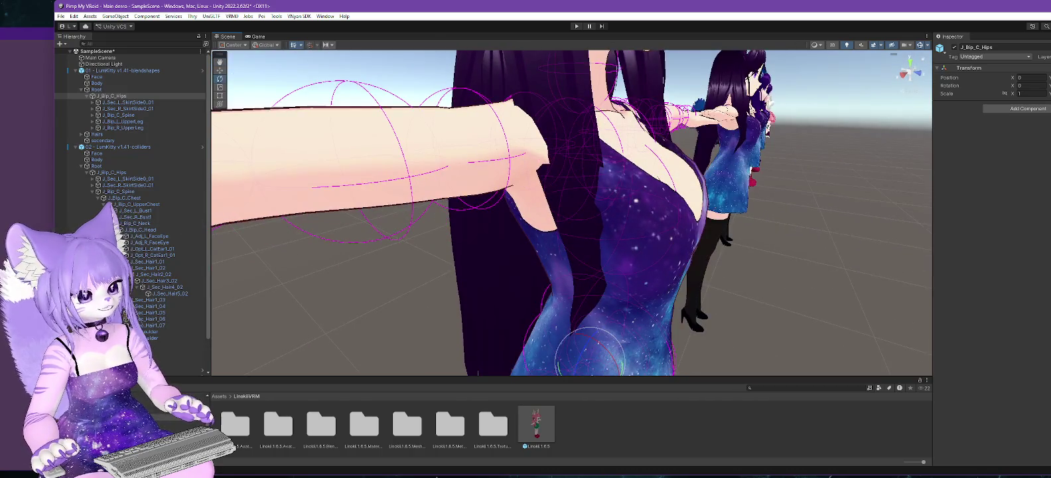
{"action": "left_click", "coordinate": [92, 115]}
{"action": "left_click", "coordinate": [98, 122]}
{"action": "left_click", "coordinate": [102, 127]}
{"action": "left_click", "coordinate": [130, 127]}
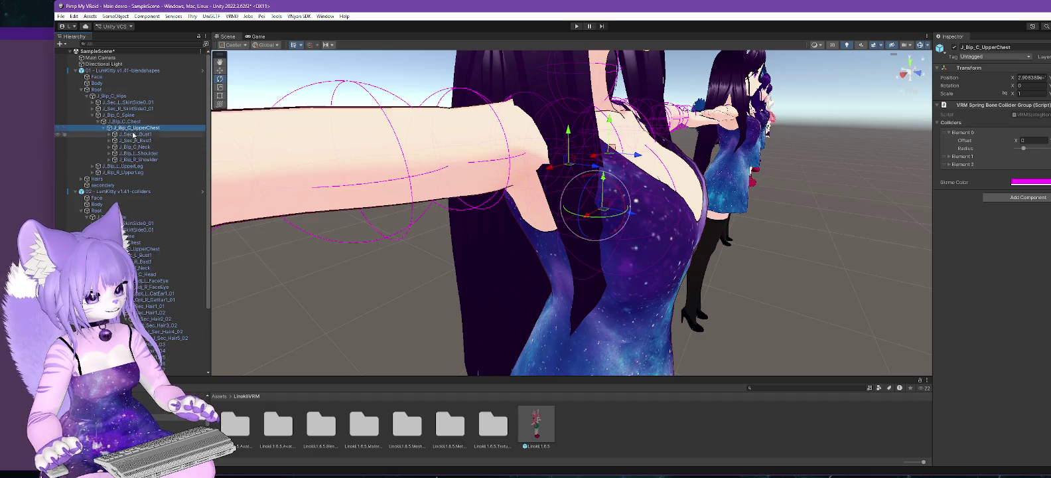
Step: Add a VRM Spring Bone Collider Group to J_Sec_L_Bust1 and shrink its radius
{"action": "left_click", "coordinate": [131, 134]}
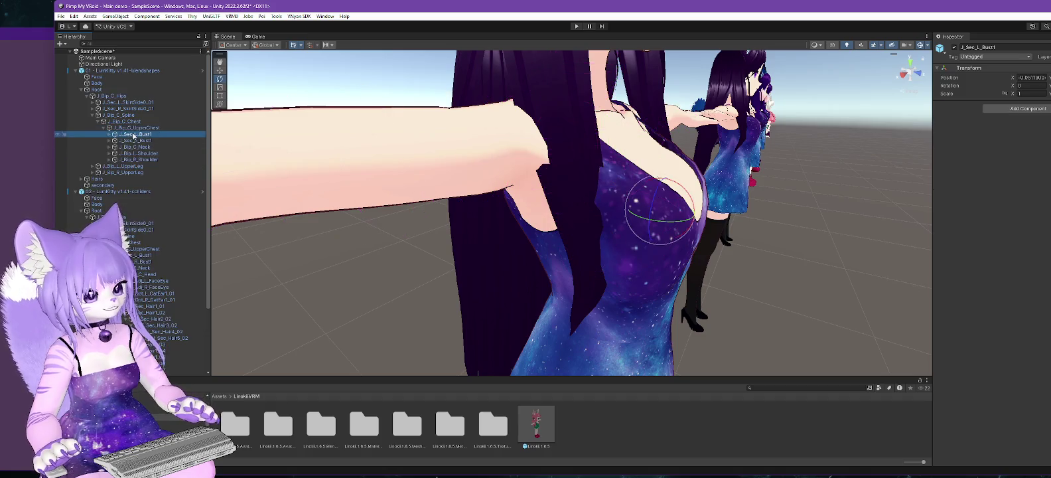
{"action": "left_click", "coordinate": [1034, 109]}
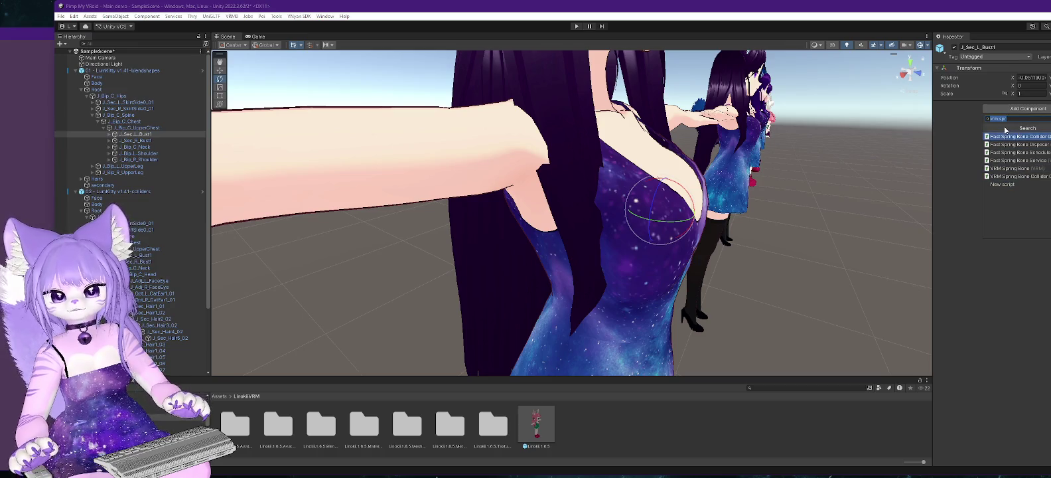
{"action": "left_click", "coordinate": [1014, 177]}
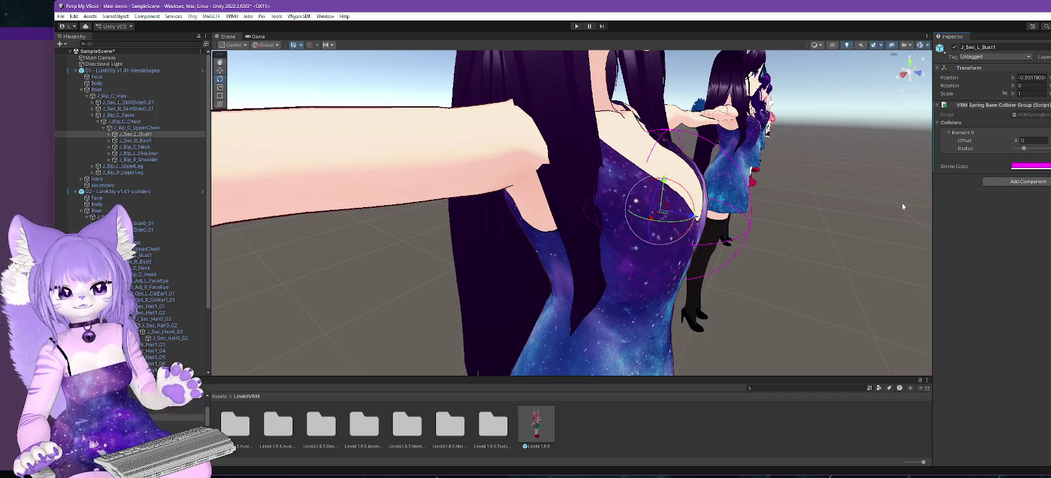
{"action": "left_click_drag", "start_coordinate": [807, 255], "coordinate": [702, 259]}
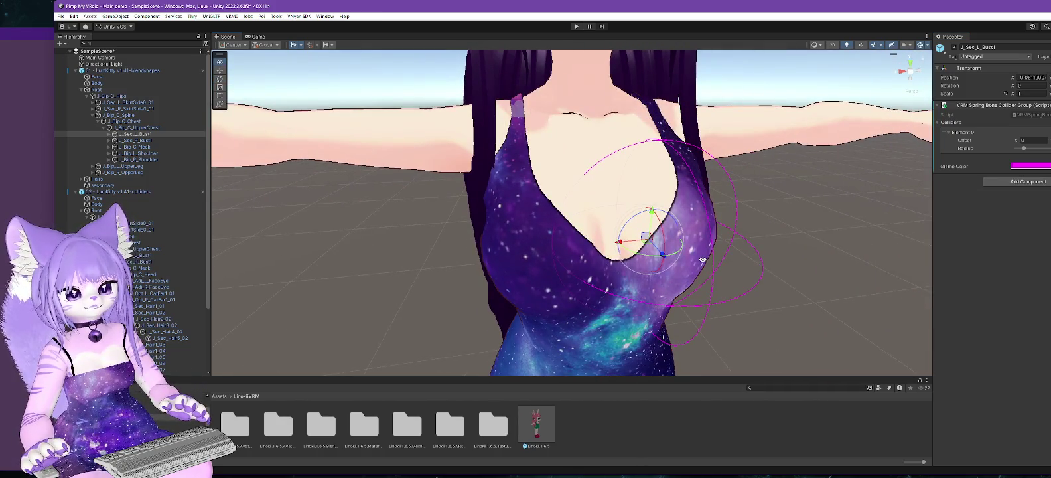
{"action": "left_click_drag", "start_coordinate": [1023, 148], "coordinate": [1022, 150]}
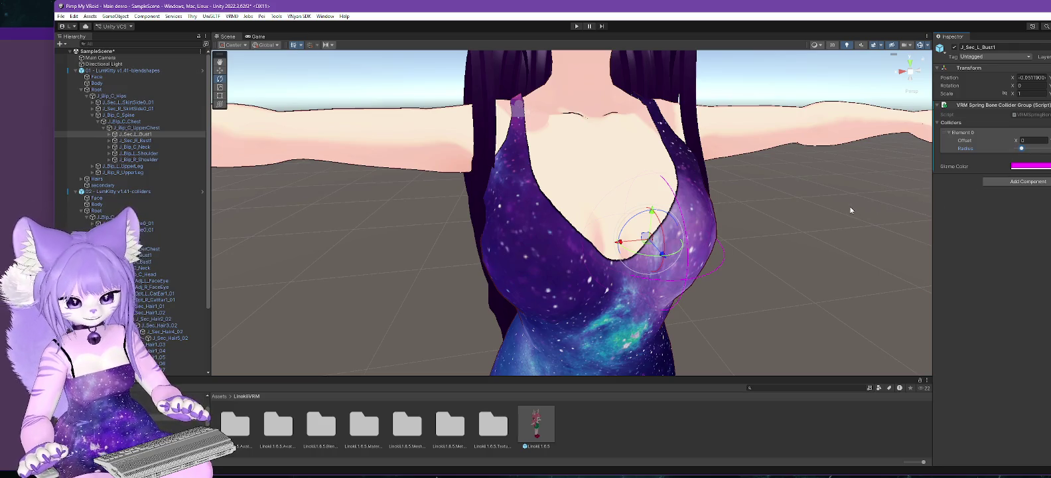
{"action": "scroll", "coordinate": [850, 207], "scroll_direction": "down", "scroll_amount": 6}
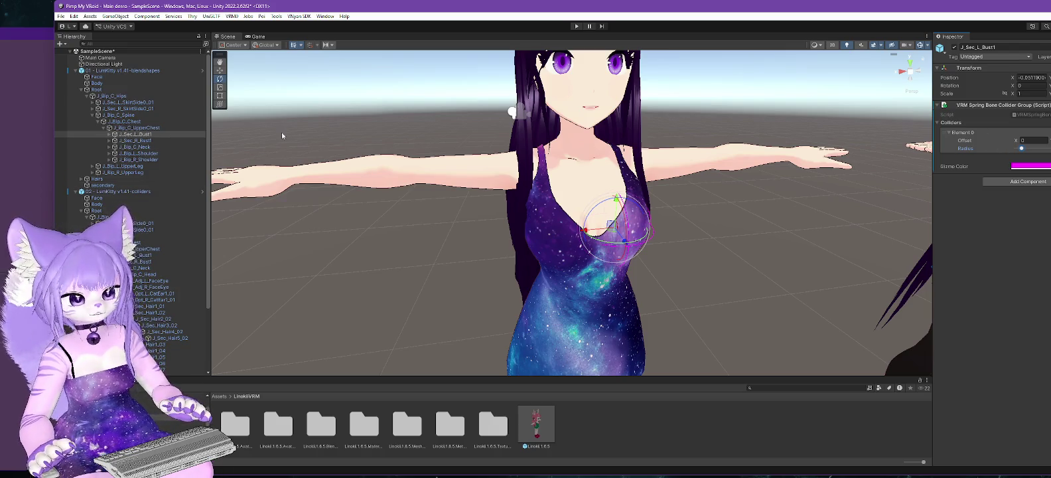
Step: Add a smaller VRM Spring Bone Collider Group to J_Sec_R_Bust1, then also select J_Sec_L_Bust1
{"action": "left_click", "coordinate": [131, 141]}
{"action": "left_click", "coordinate": [1024, 108]}
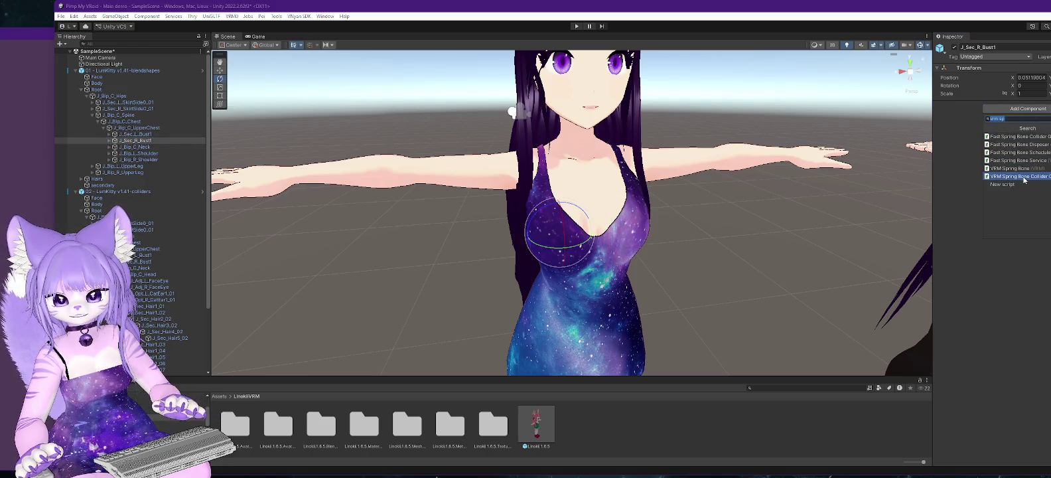
{"action": "left_click", "coordinate": [1024, 177]}
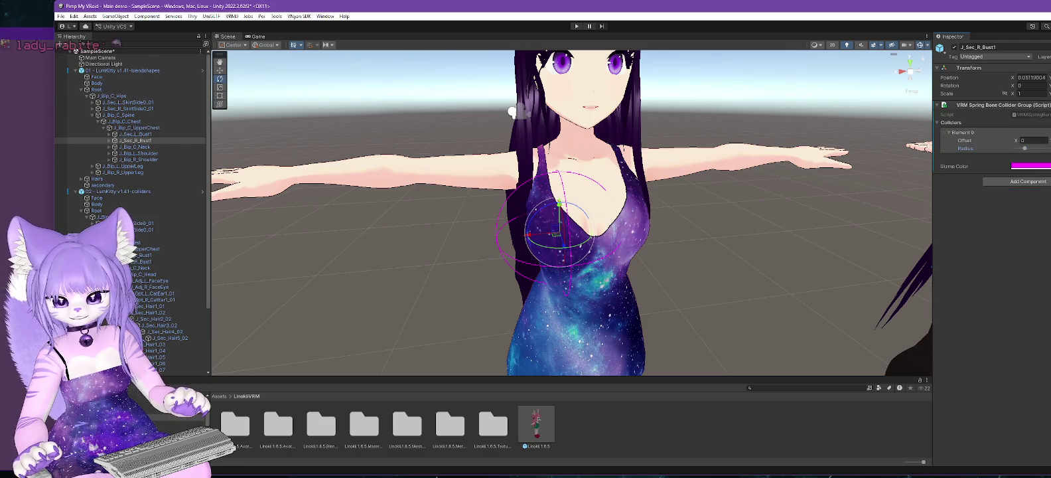
{"action": "left_click_drag", "start_coordinate": [1024, 148], "coordinate": [1020, 148]}
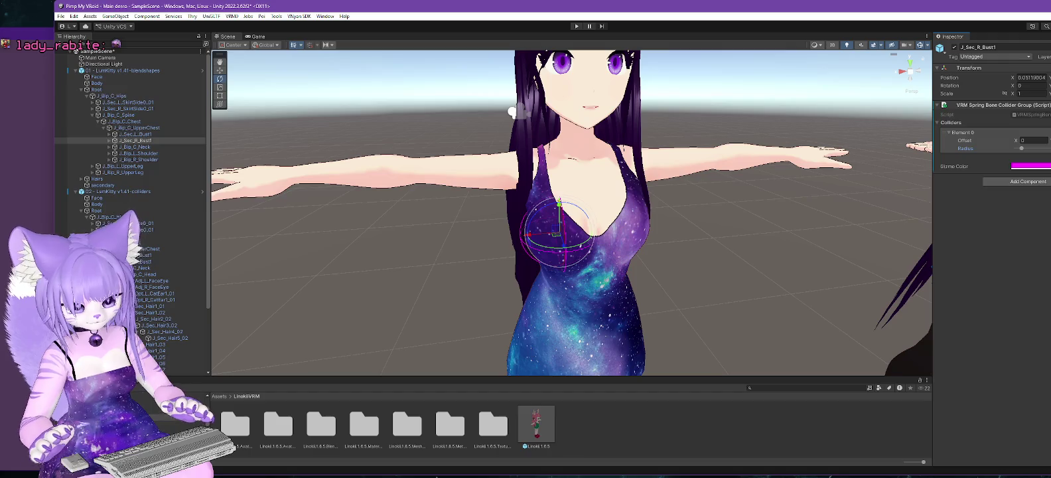
{"action": "left_click", "coordinate": [135, 133], "text": "ctrl"}
{"action": "mouse_move", "coordinate": [341, 242]}
{"action": "left_mouse_down"}
{"action": "mouse_move", "coordinate": [504, 218]}
{"action": "mouse_move", "coordinate": [398, 237]}
{"action": "left_mouse_up"}
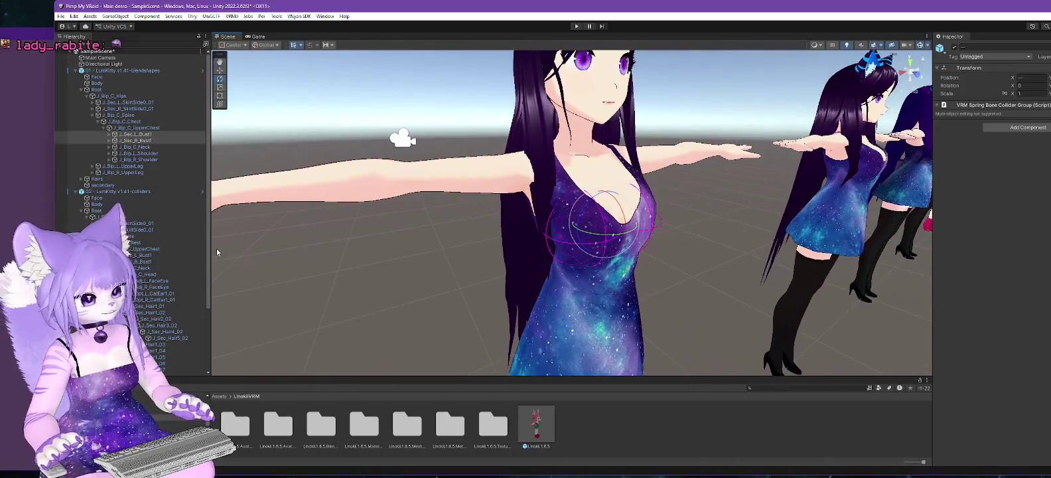
Step: Select 'secondary' and expand the Hair FL Long spring bone's Collider Groups list
{"action": "left_click", "coordinate": [106, 185]}
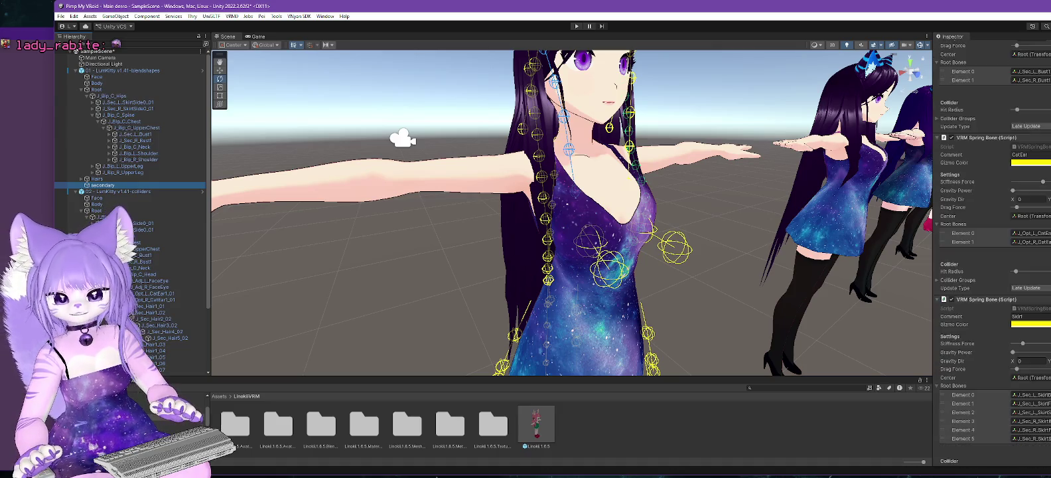
{"action": "scroll", "coordinate": [992, 252], "scroll_direction": "down", "scroll_amount": 5}
{"action": "scroll", "coordinate": [991, 252], "scroll_direction": "down", "scroll_amount": 5}
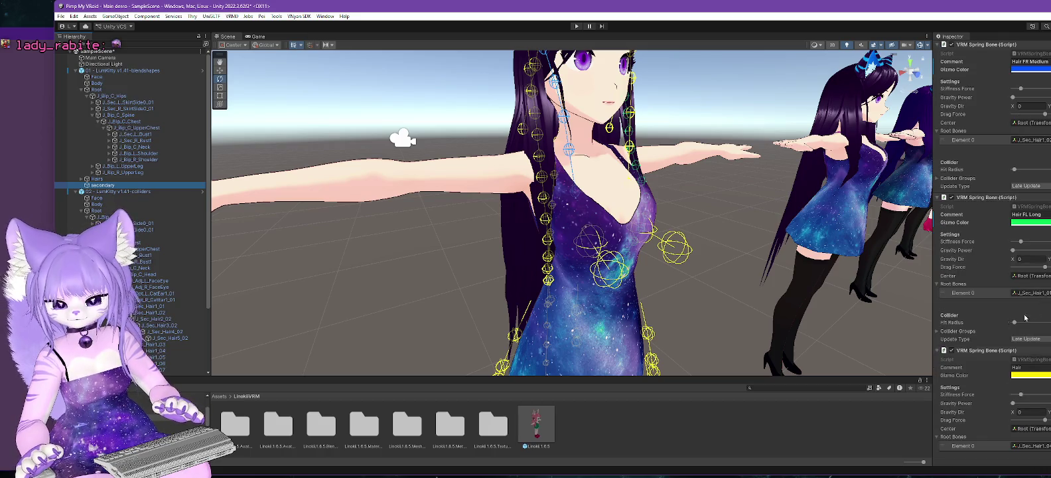
{"action": "scroll", "coordinate": [977, 302], "scroll_direction": "down", "scroll_amount": 1}
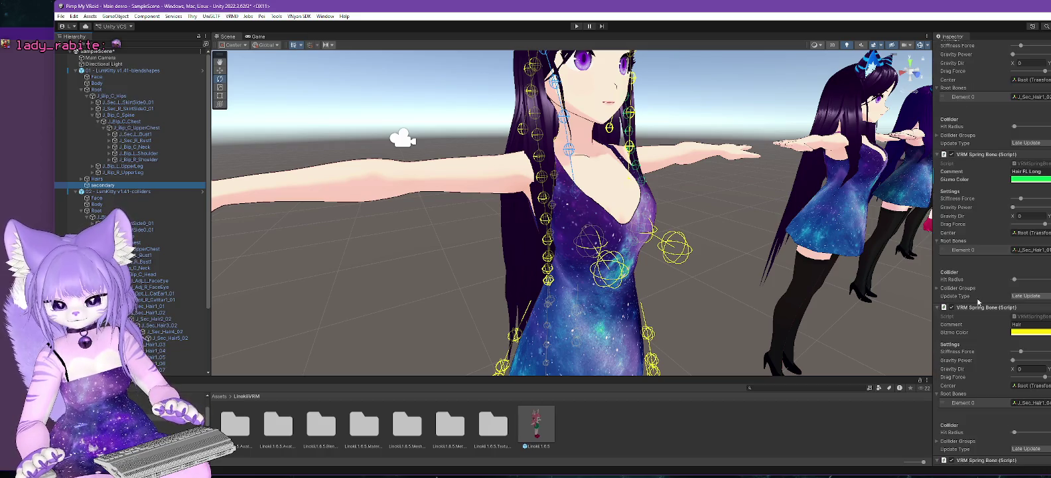
{"action": "left_click", "coordinate": [937, 288]}
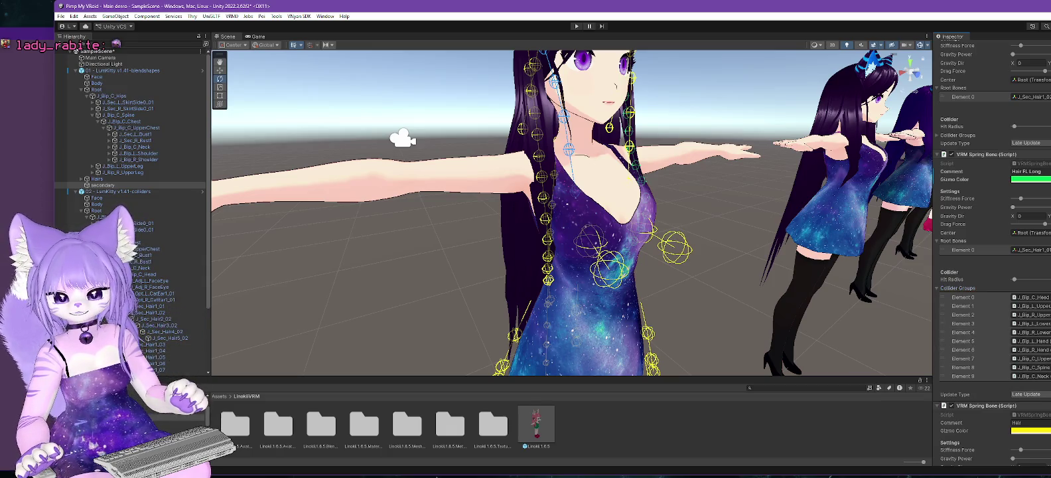
Step: Add Elements 10 and 11, assigning J_Sec_L_Bust1 and J_Sec_R_Bust1 to them
{"action": "key", "text": "ctrl+d"}
{"action": "key", "text": "ctrl+d"}
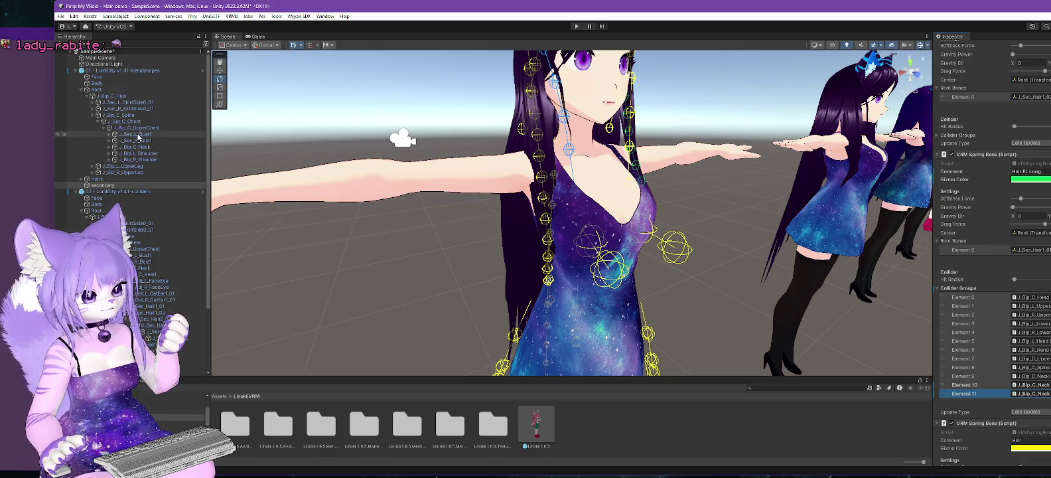
{"action": "left_click_drag", "start_coordinate": [1046, 386], "coordinate": [1045, 386]}
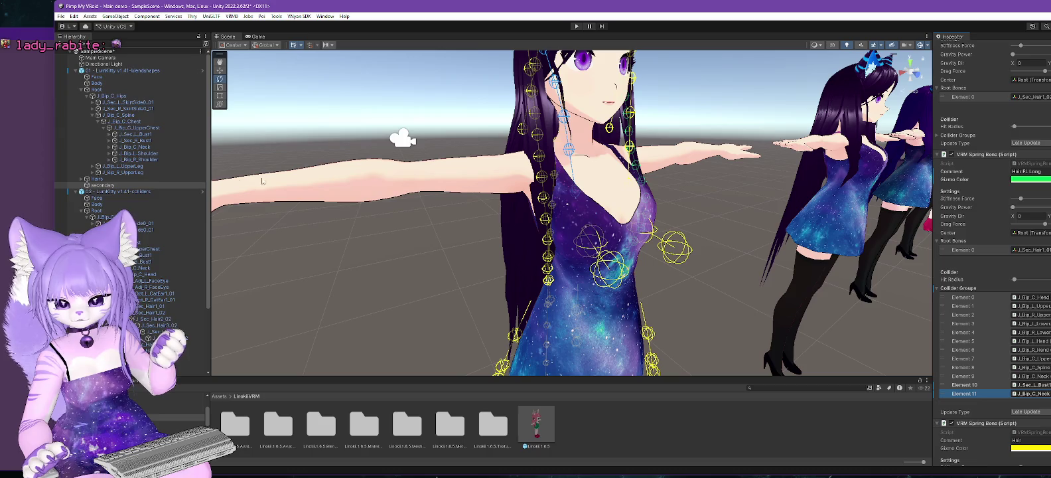
{"action": "left_click_drag", "start_coordinate": [133, 140], "coordinate": [1032, 393]}
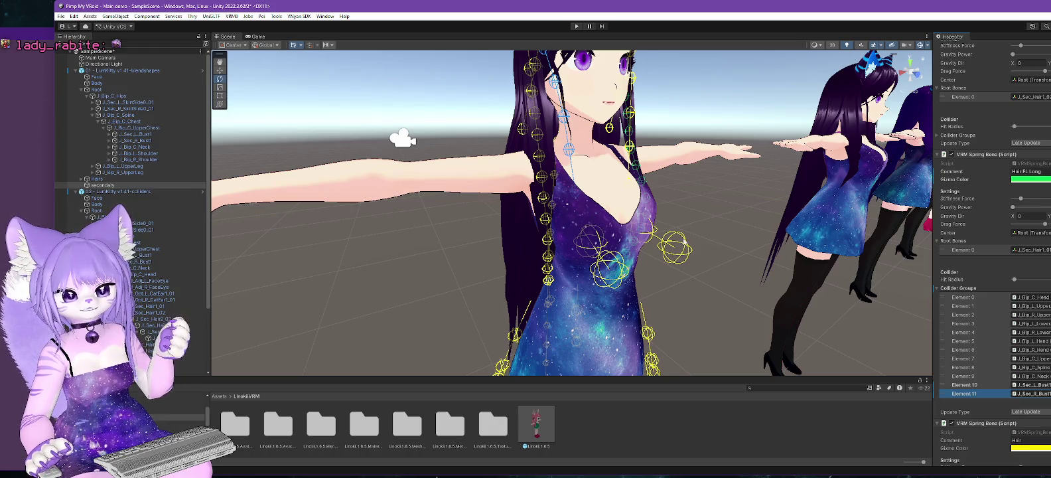
{"action": "left_click_drag", "start_coordinate": [713, 305], "coordinate": [654, 298]}
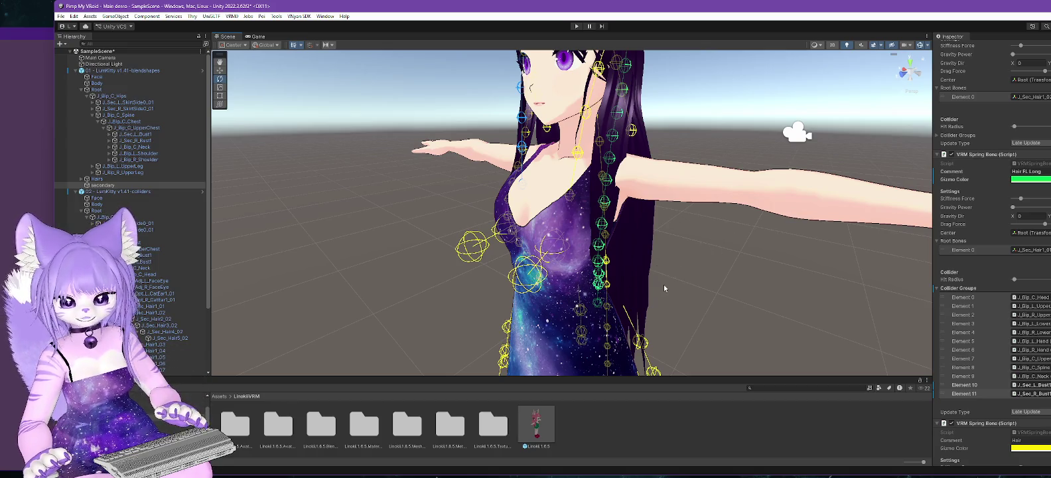
Step: Face the avatar frontally, select J_Bip_L_UpperArm, and expand collider Elements 1 and 2 to show their offsets and radii
{"action": "left_click_drag", "start_coordinate": [658, 283], "coordinate": [727, 305]}
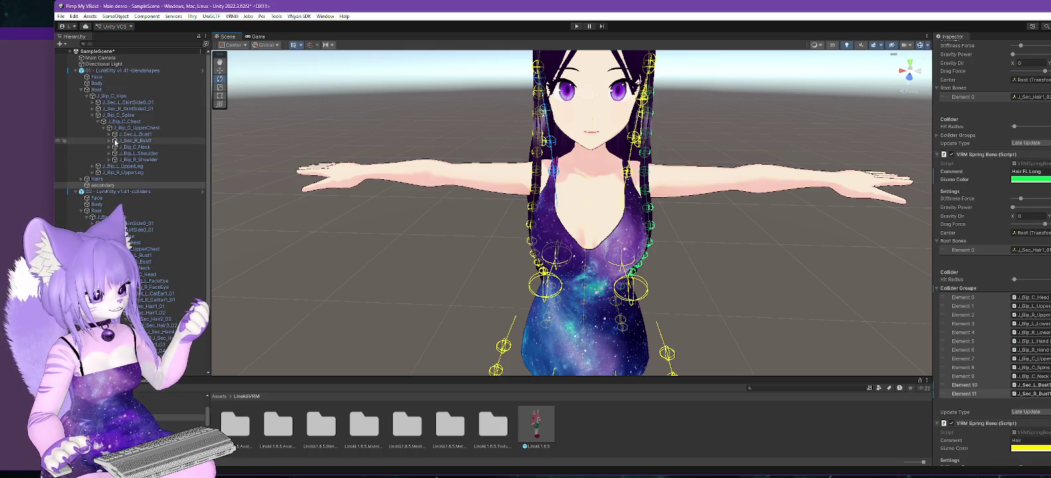
{"action": "left_click", "coordinate": [109, 153]}
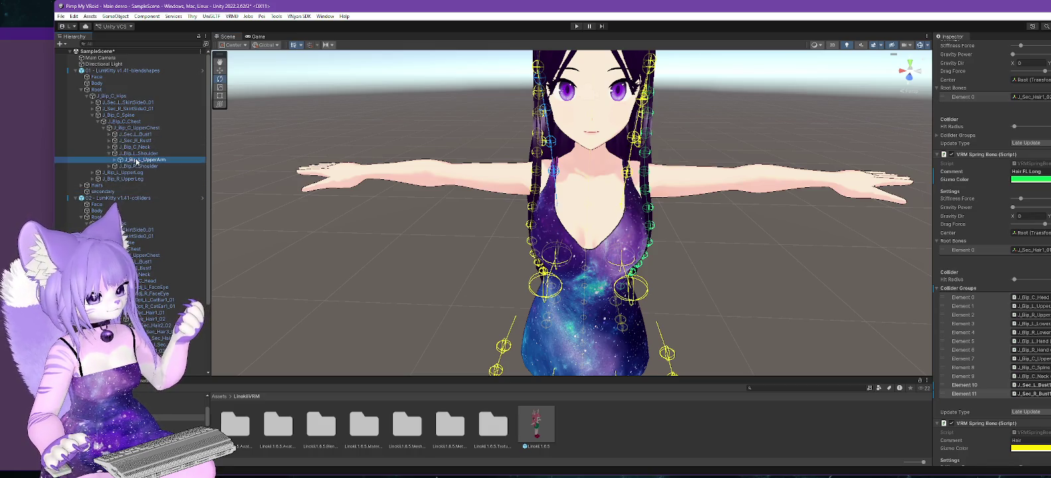
{"action": "left_click", "coordinate": [121, 160]}
{"action": "left_click", "coordinate": [948, 156]}
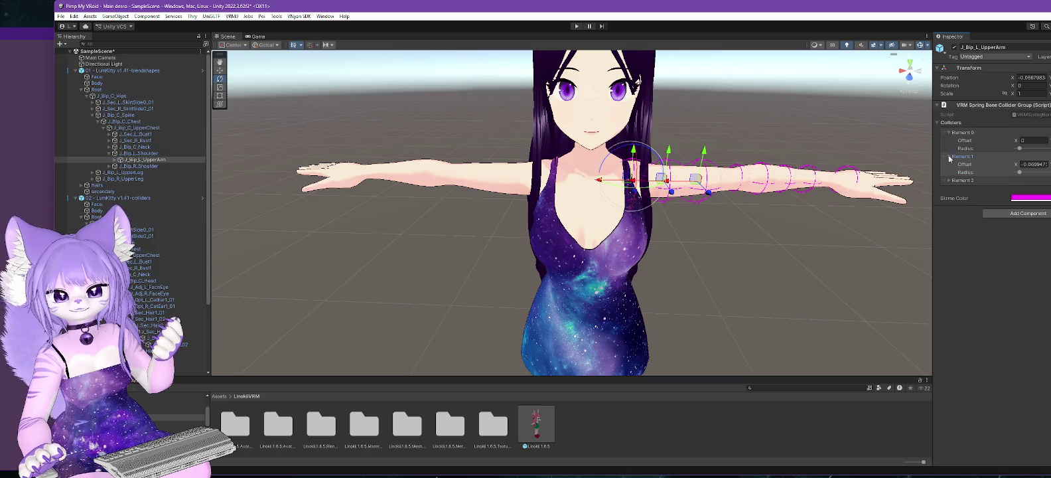
{"action": "left_click", "coordinate": [949, 180]}
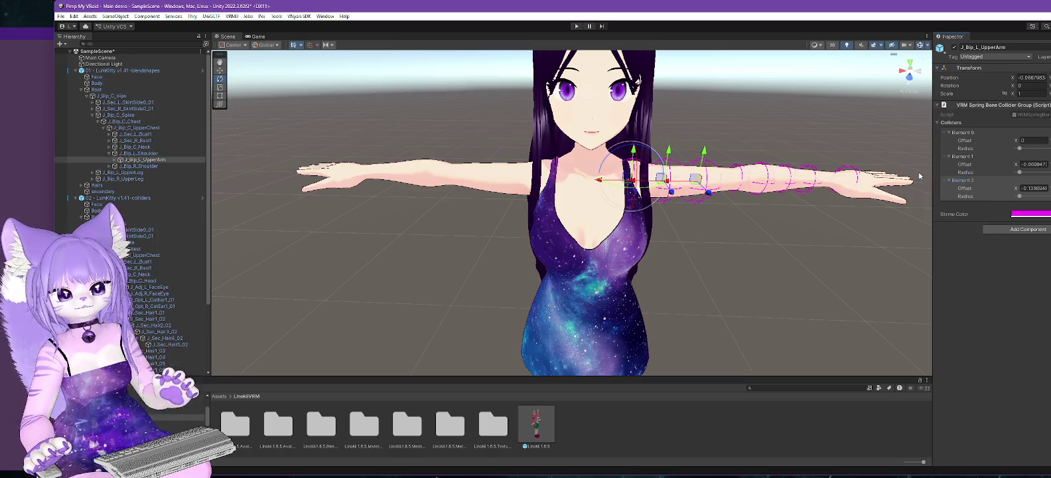
{"action": "left_click_drag", "start_coordinate": [763, 252], "coordinate": [743, 245]}
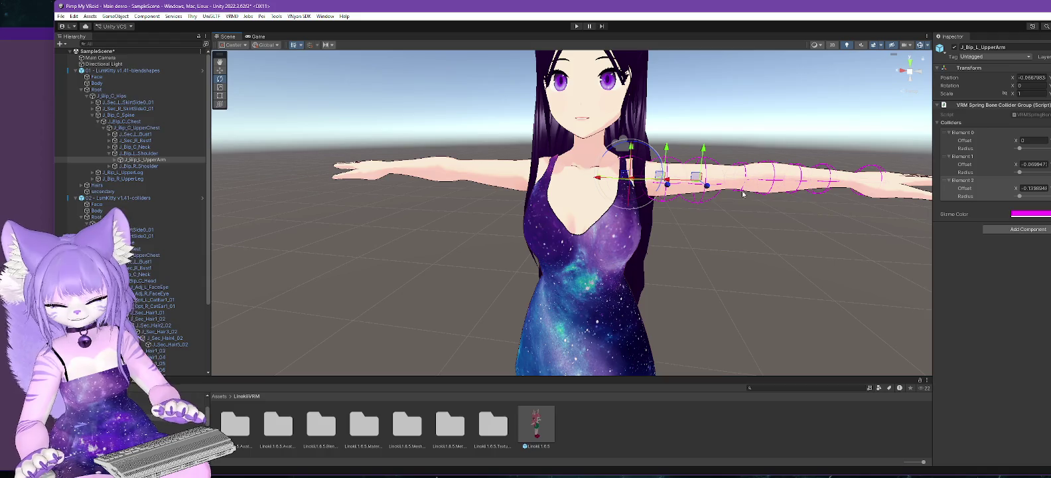
{"action": "scroll", "coordinate": [812, 254], "scroll_direction": "down", "scroll_amount": 3}
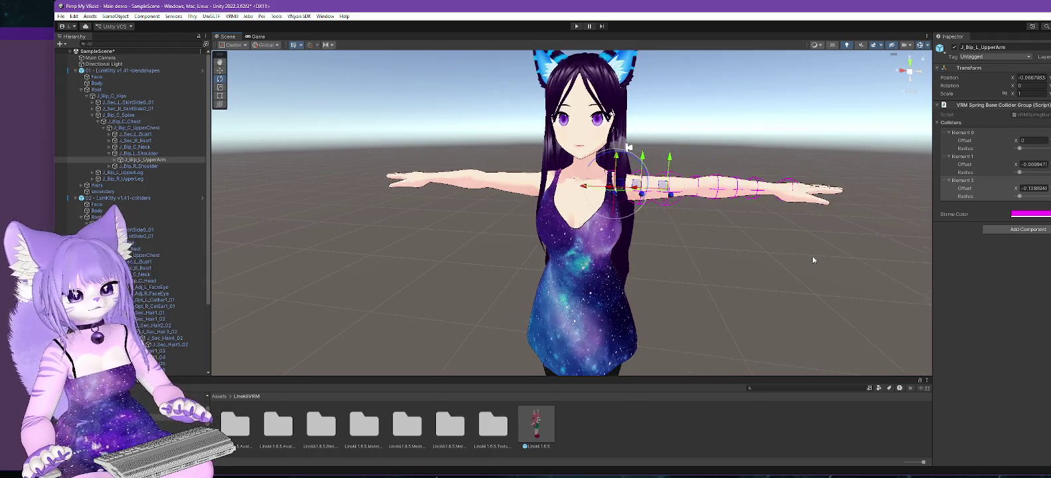
{"action": "scroll", "coordinate": [852, 262], "scroll_direction": "up", "scroll_amount": 3}
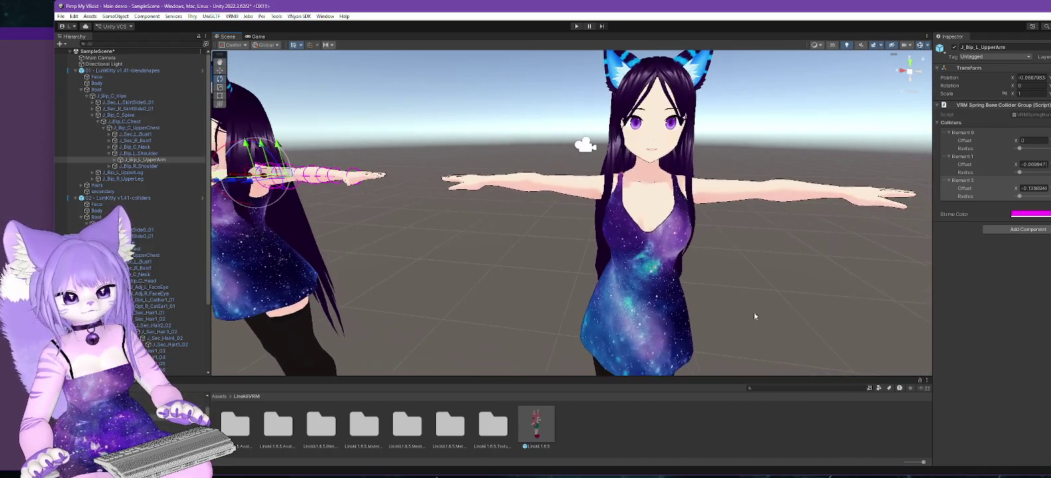
{"action": "scroll", "coordinate": [783, 315], "scroll_direction": "up", "scroll_amount": 2}
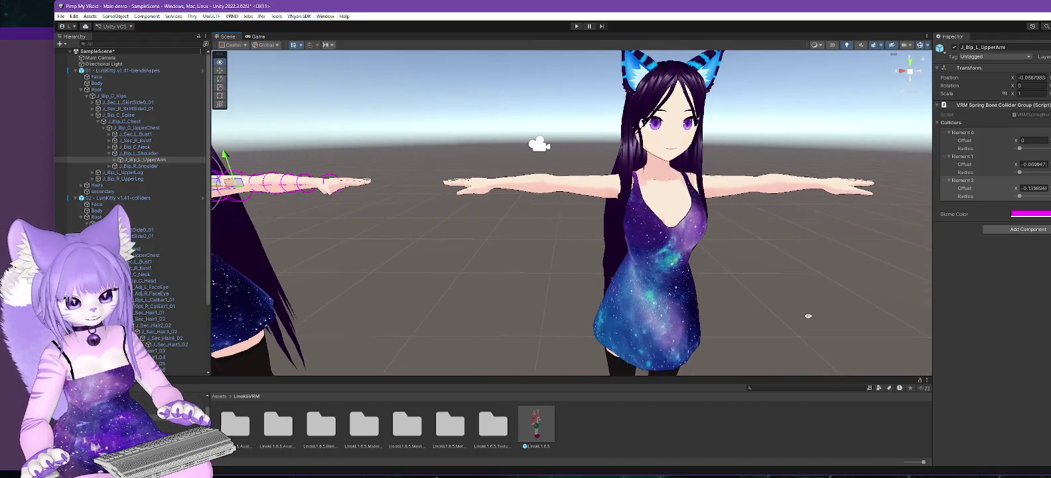
Step: Collapse 01 LumiKitty, scroll through the 02 model's spring bone settings, then select J_Bip_C_Head
{"action": "left_click", "coordinate": [75, 70]}
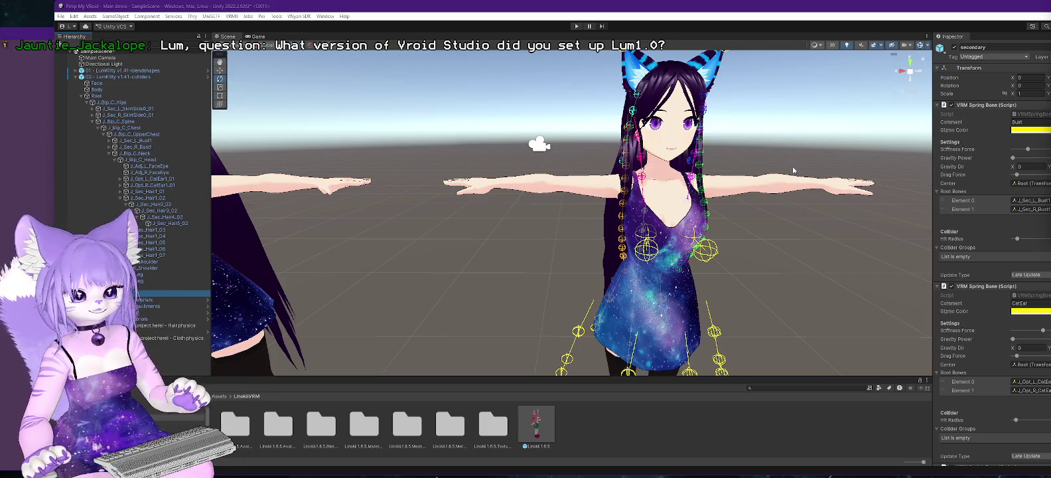
{"action": "scroll", "coordinate": [1003, 288], "scroll_direction": "down", "scroll_amount": 5}
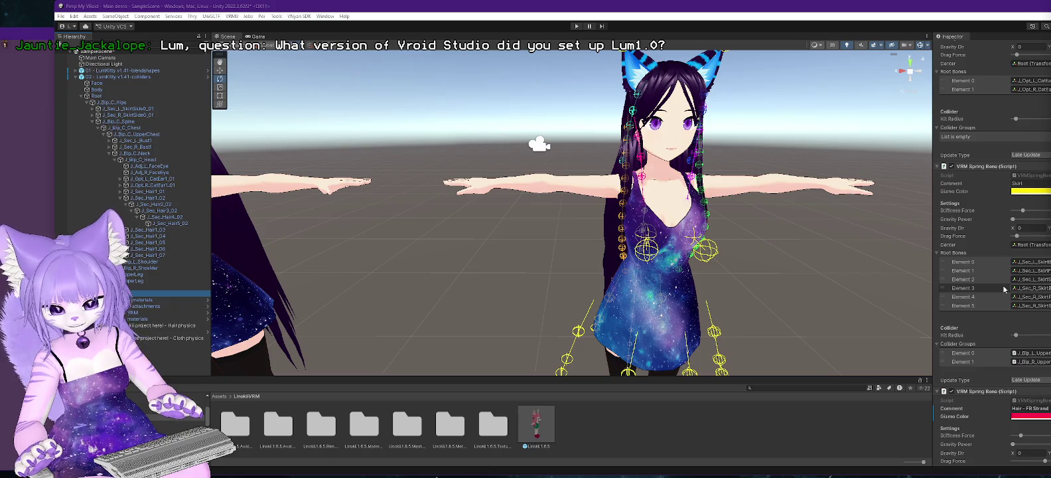
{"action": "scroll", "coordinate": [1003, 289], "scroll_direction": "down", "scroll_amount": 3}
{"action": "scroll", "coordinate": [1003, 288], "scroll_direction": "down", "scroll_amount": 5}
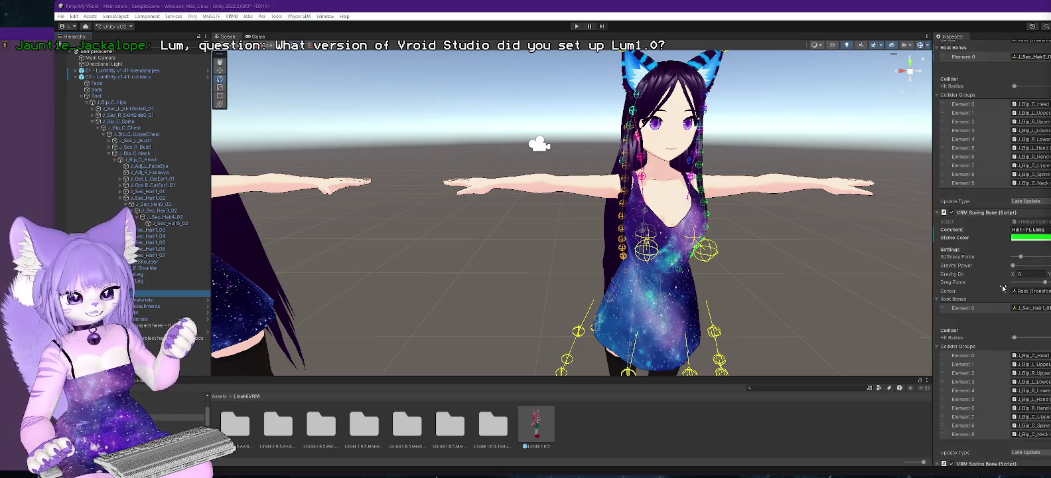
{"action": "scroll", "coordinate": [1002, 288], "scroll_direction": "down", "scroll_amount": 4}
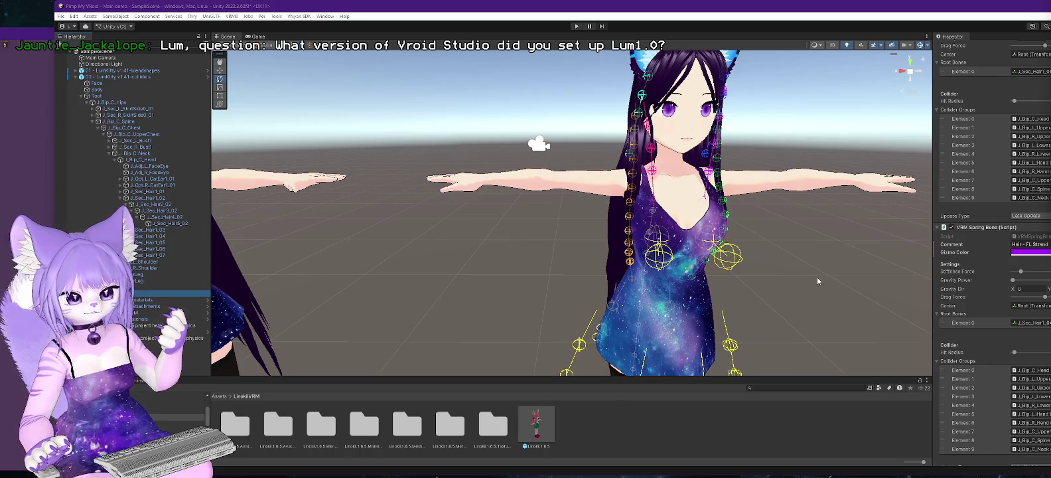
{"action": "left_click", "coordinate": [136, 159]}
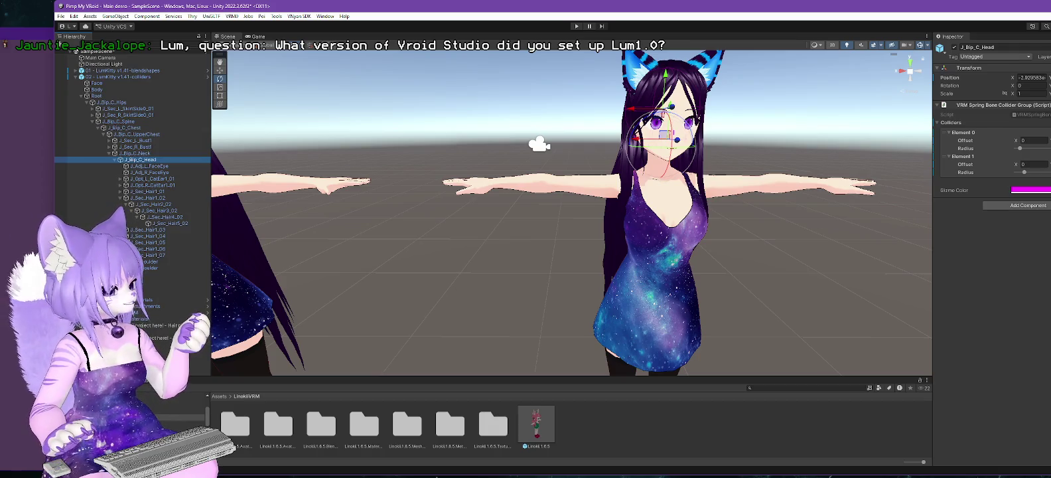
Step: Present slide 12 'Summary' in the Impress slideshow, then go back to the Unity editor
{"action": "key", "text": "alt+Tab"}
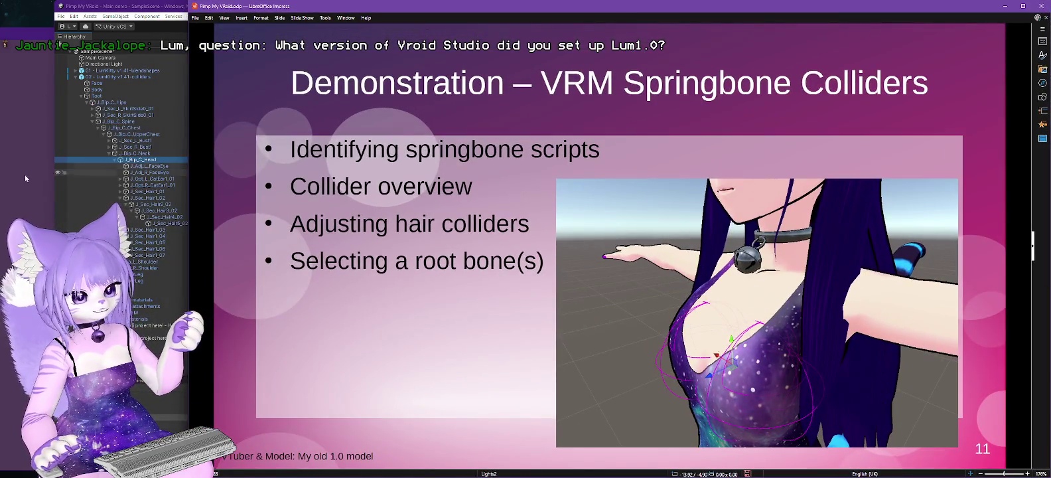
{"action": "key", "text": "Page_Down"}
{"action": "key", "text": "Page_Down"}
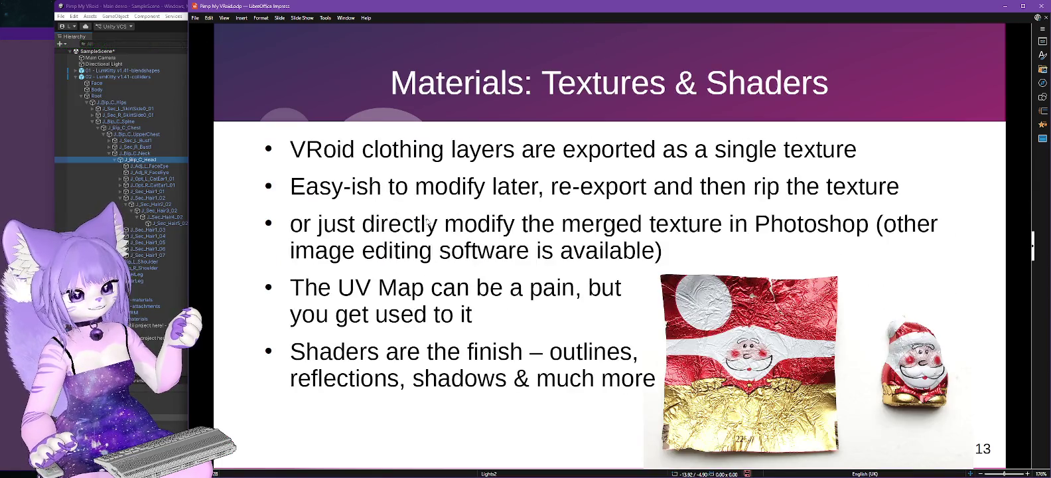
{"action": "right_click", "coordinate": [465, 211]}
{"action": "left_click", "coordinate": [488, 224]}
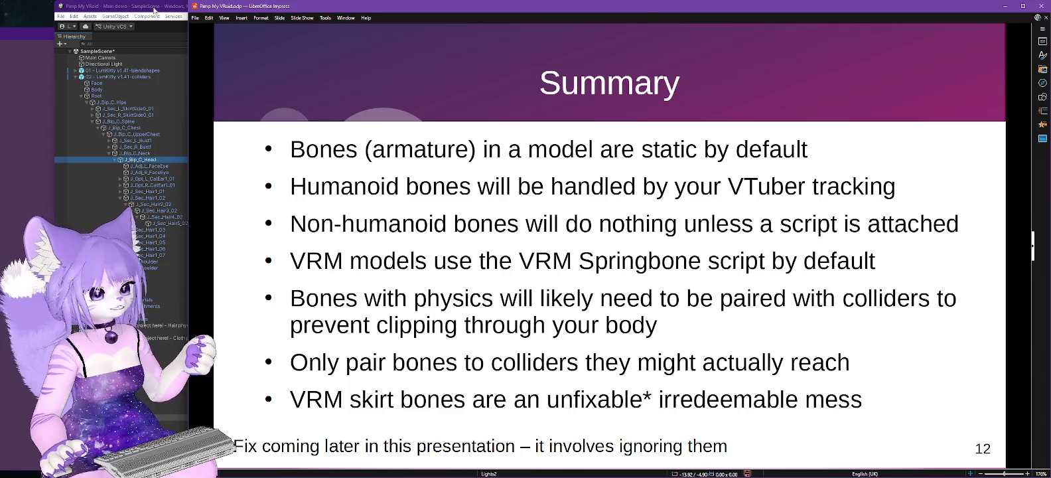
{"action": "left_click", "coordinate": [157, 10]}
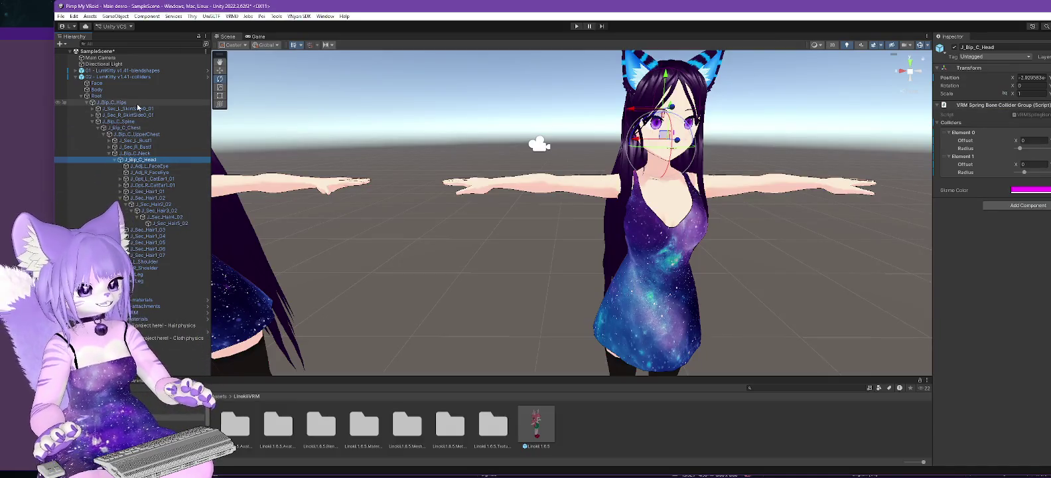
Step: Select the left side skirt bone, reframe the view, and undo its flaring rotation
{"action": "left_click", "coordinate": [130, 108]}
{"action": "mouse_move", "coordinate": [538, 300]}
{"action": "left_mouse_down"}
{"action": "mouse_move", "coordinate": [734, 264]}
{"action": "mouse_move", "coordinate": [760, 315]}
{"action": "left_mouse_up"}
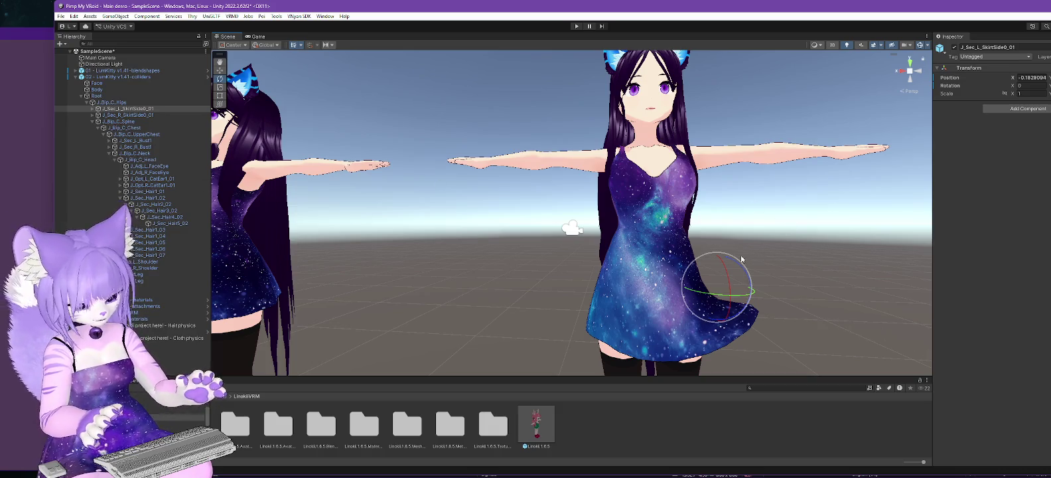
{"action": "key", "text": "ctrl+z"}
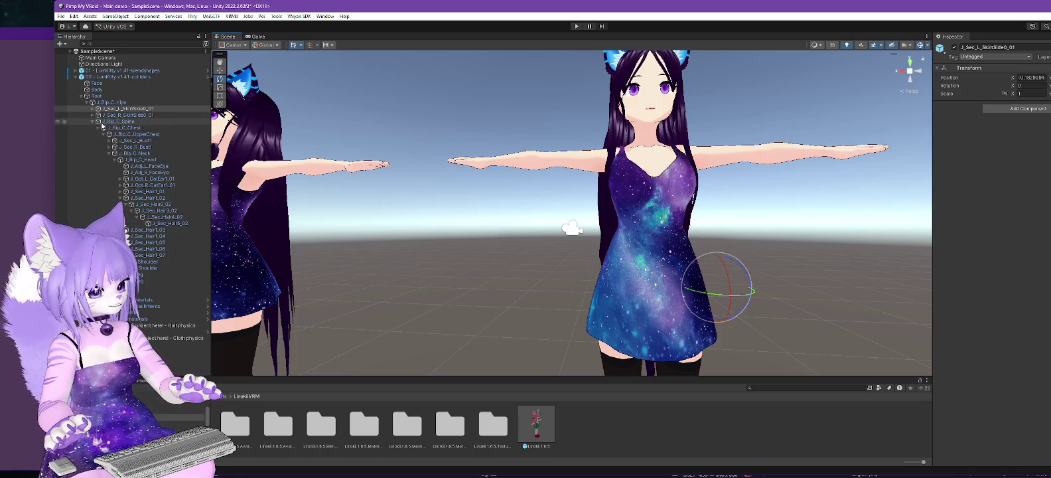
Step: Select J_Sec_L_SkirtFront0_01 under the left upper leg and rotate it to about -83° on X
{"action": "left_click", "coordinate": [93, 122]}
{"action": "left_click", "coordinate": [98, 109]}
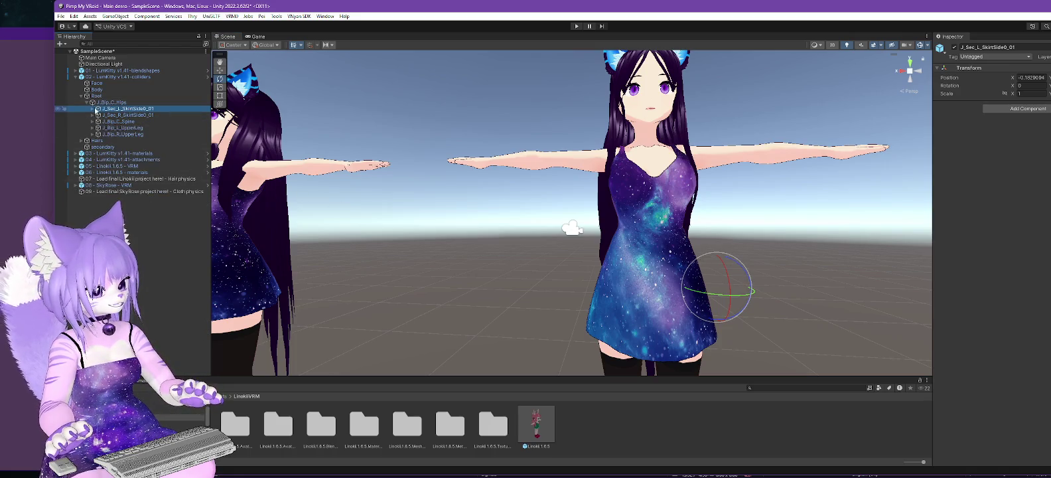
{"action": "left_click", "coordinate": [92, 109]}
{"action": "left_click", "coordinate": [93, 121]}
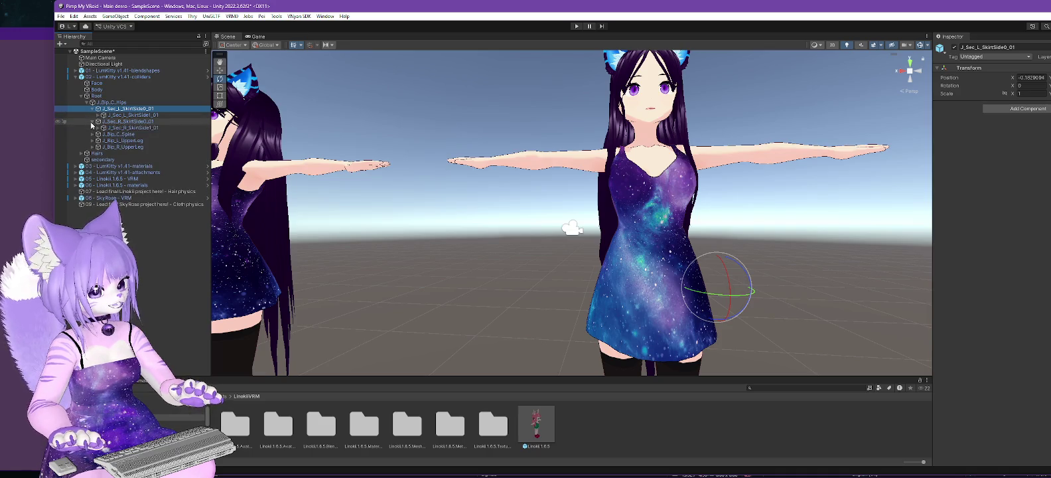
{"action": "left_click", "coordinate": [92, 121]}
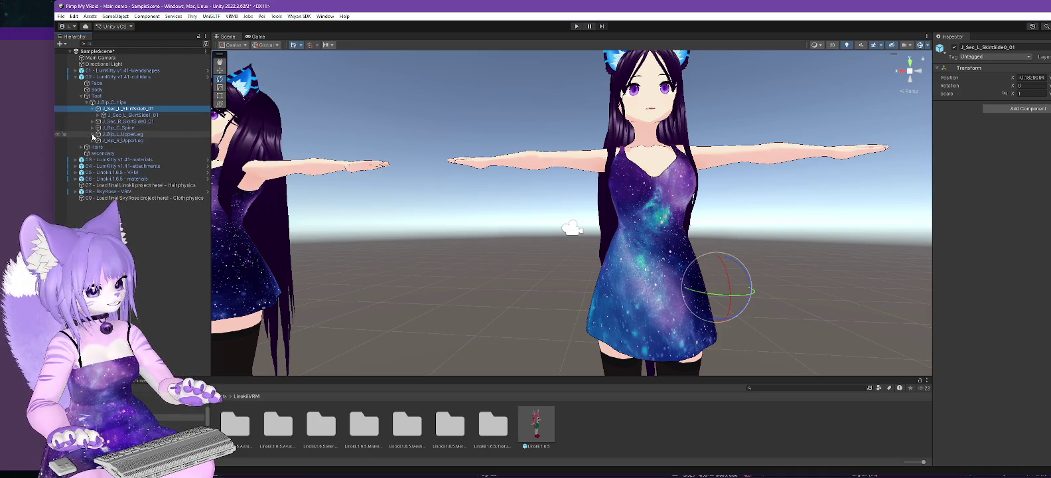
{"action": "left_click", "coordinate": [93, 134]}
{"action": "left_click", "coordinate": [136, 146]}
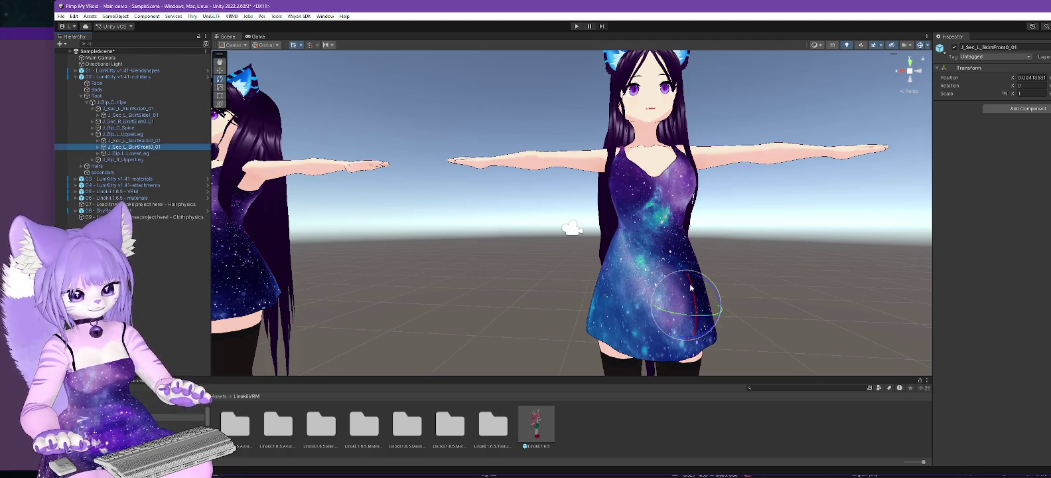
{"action": "left_click_drag", "start_coordinate": [691, 288], "coordinate": [695, 304]}
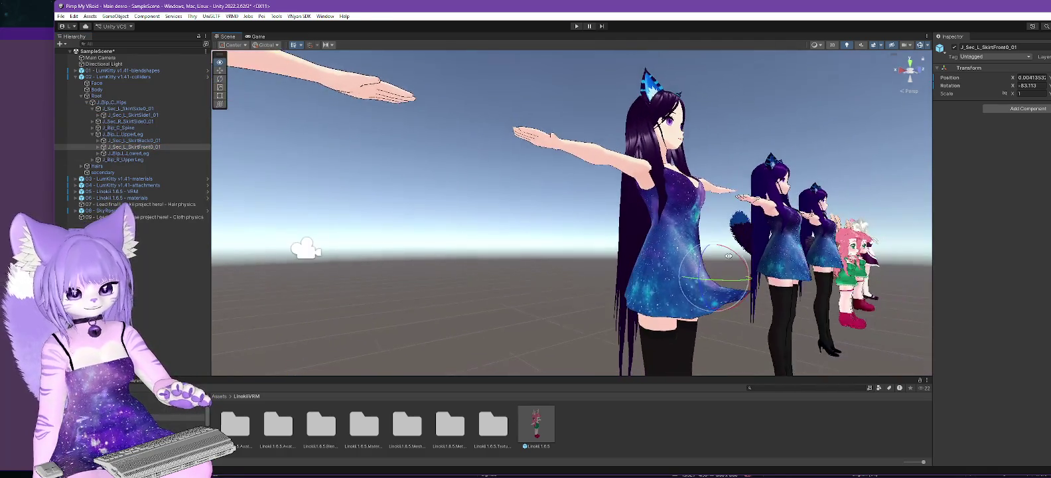
{"action": "key", "text": "alt+Tab"}
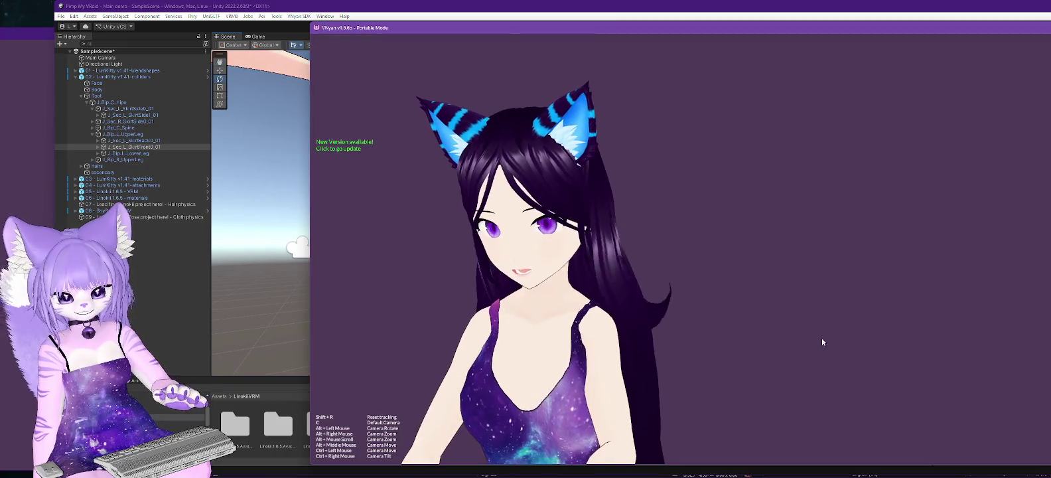
{"action": "mouse_move", "coordinate": [632, 371]}
{"action": "left_mouse_down"}
{"action": "mouse_move", "coordinate": [750, 367]}
{"action": "mouse_move", "coordinate": [714, 355]}
{"action": "left_mouse_up"}
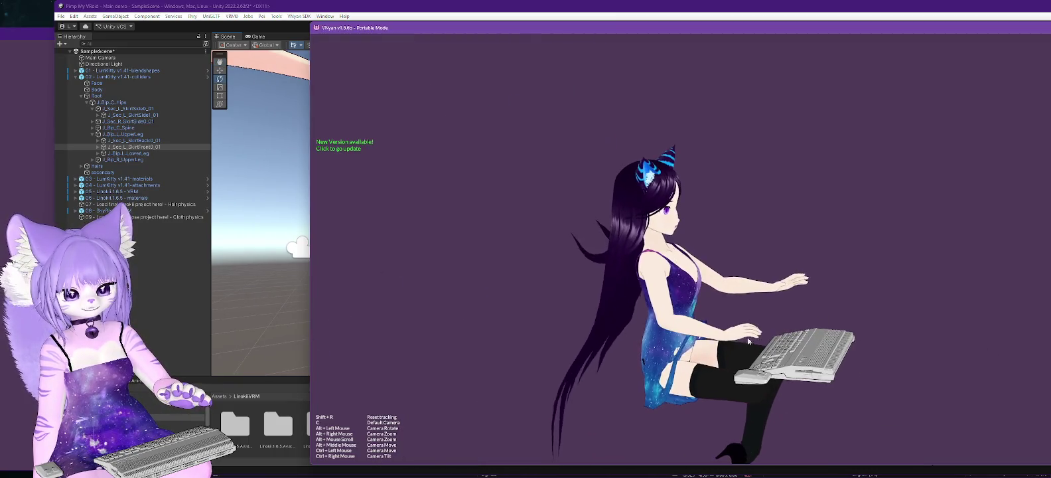
{"action": "scroll", "coordinate": [727, 343], "scroll_direction": "up", "scroll_amount": 5}
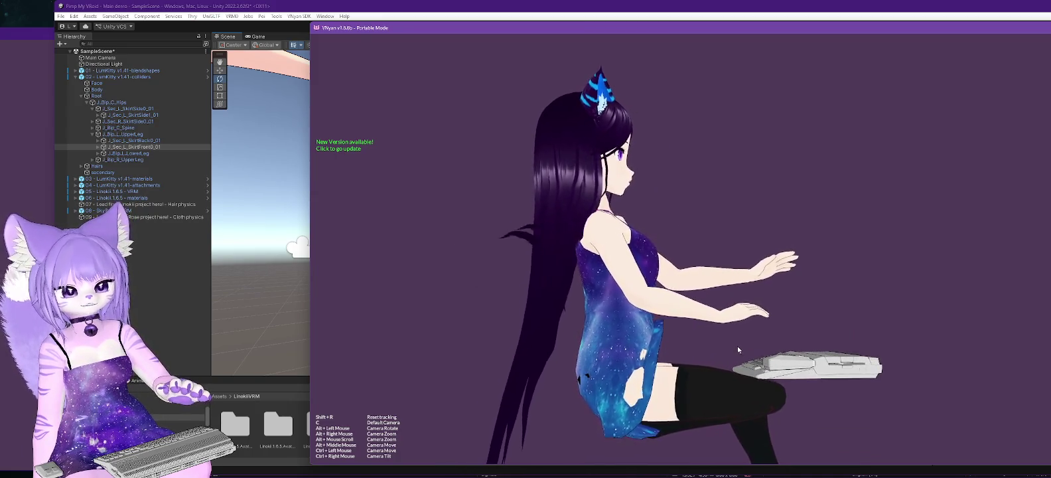
{"action": "left_click_drag", "start_coordinate": [737, 345], "coordinate": [734, 375]}
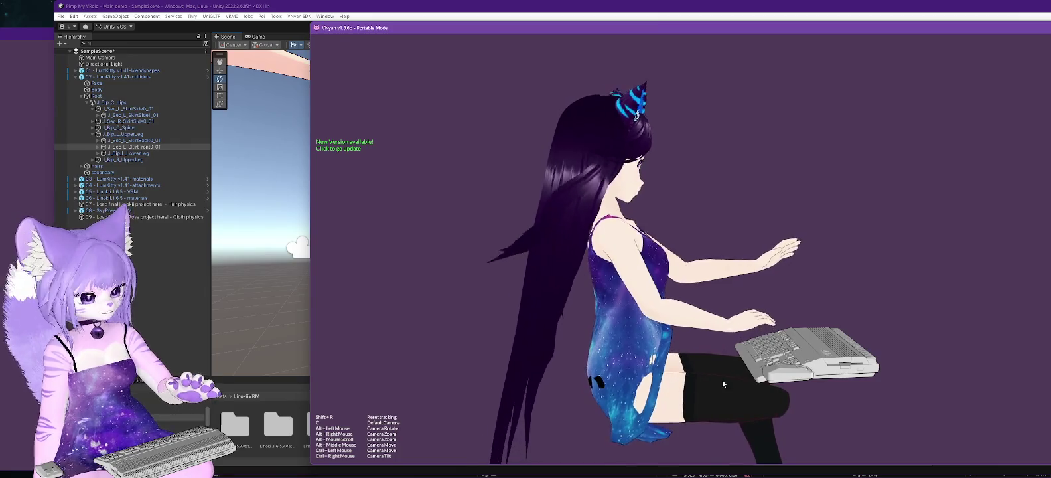
{"action": "key", "text": "c"}
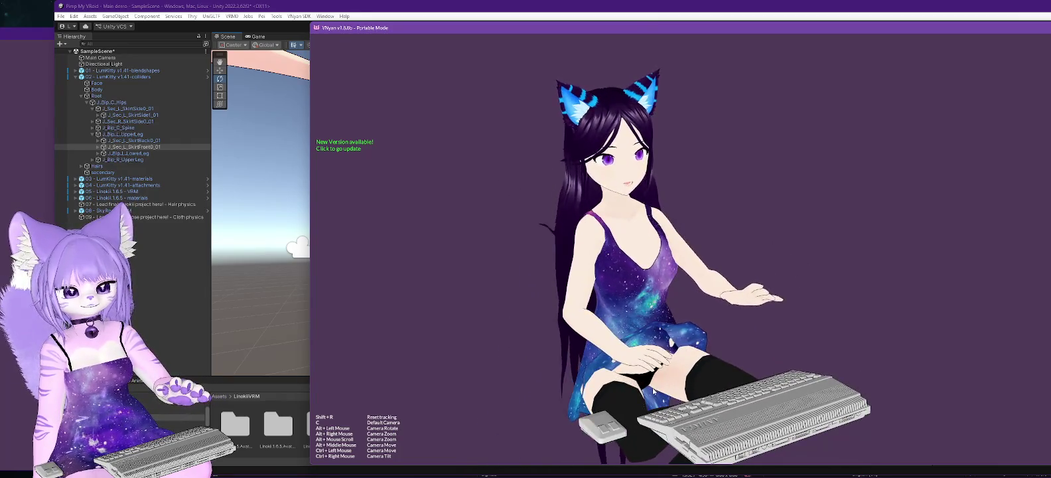
Step: Zoom the VNyan camera in on the avatar before returning to the Summary slide
{"action": "scroll", "coordinate": [698, 342], "scroll_direction": "up", "scroll_amount": 3}
{"action": "scroll", "coordinate": [698, 341], "scroll_direction": "up", "scroll_amount": 5}
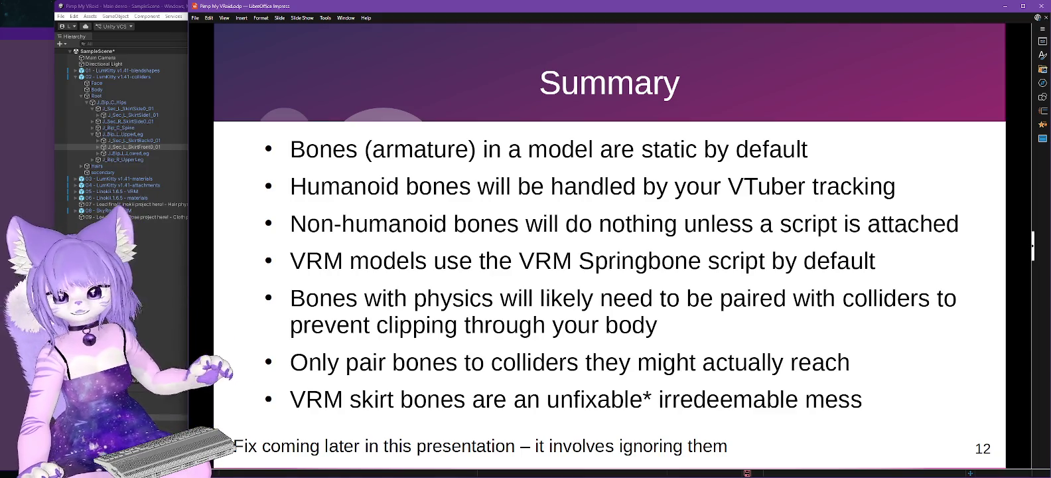
{"action": "left_click", "coordinate": [553, 309]}
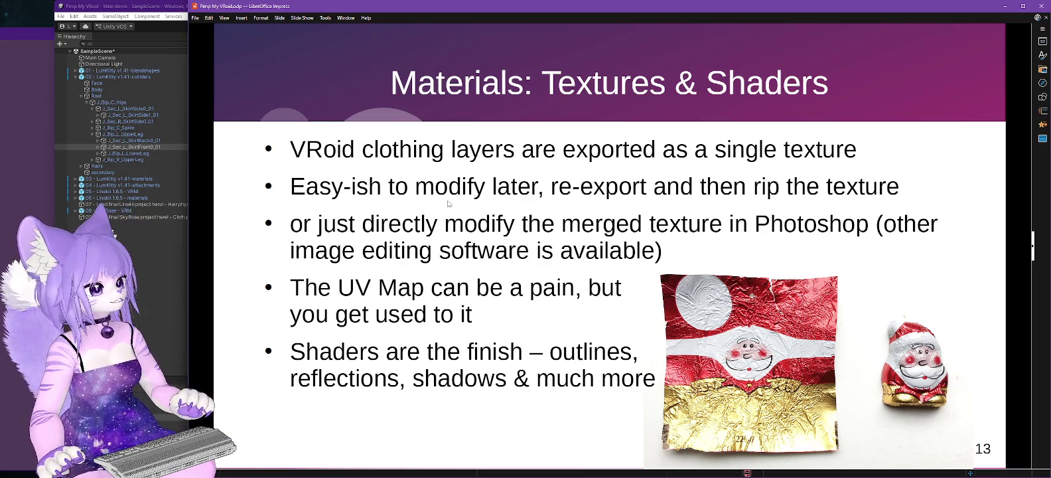
{"action": "key", "text": "alt+Tab"}
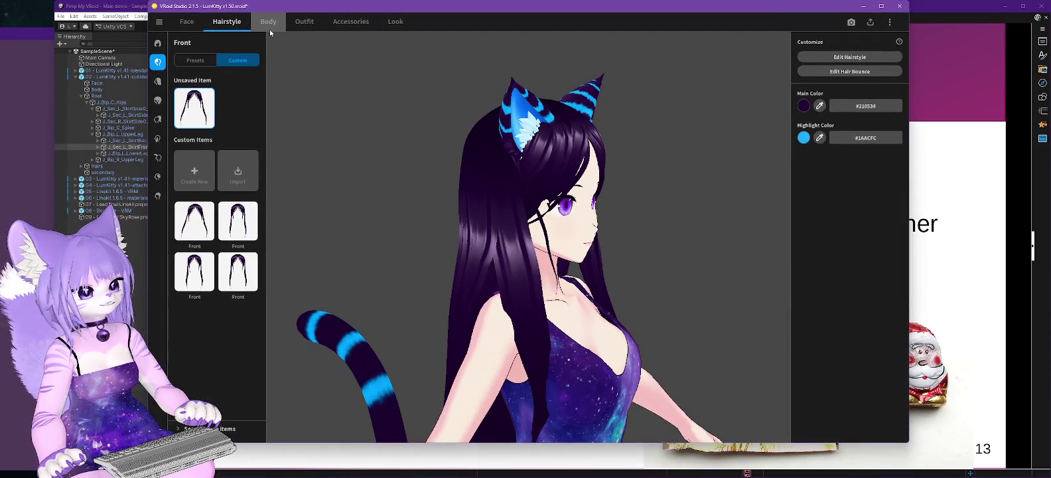
Step: Open the Texture Editor for the third custom dress, Dress (Short Sleeve), from the Outfit Dresses list
{"action": "left_click", "coordinate": [303, 21]}
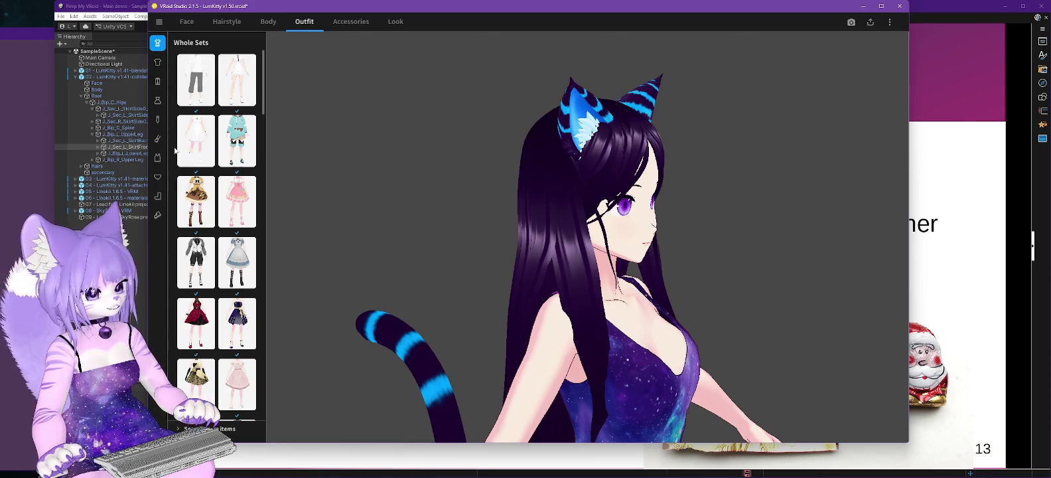
{"action": "left_click", "coordinate": [158, 100]}
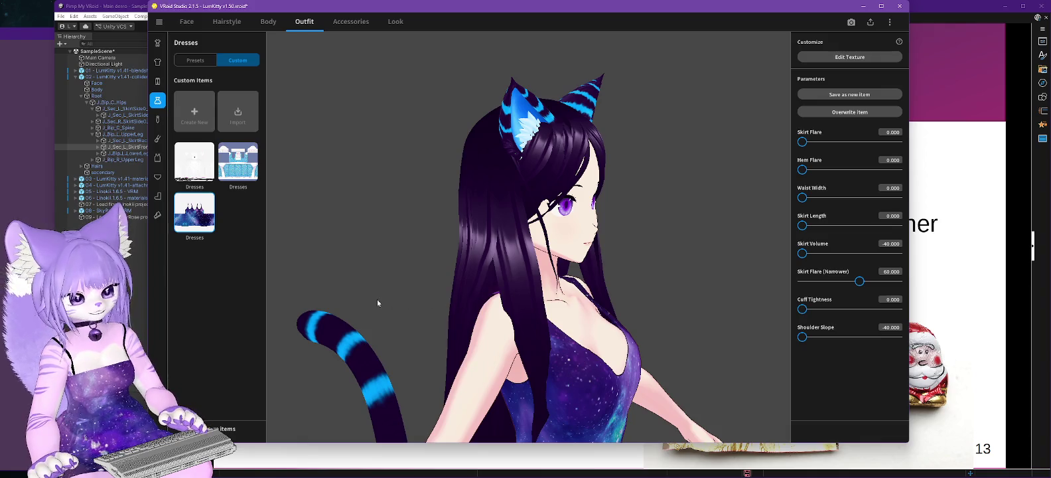
{"action": "right_click", "coordinate": [194, 222]}
{"action": "left_click", "coordinate": [722, 89]}
{"action": "left_click", "coordinate": [839, 58]}
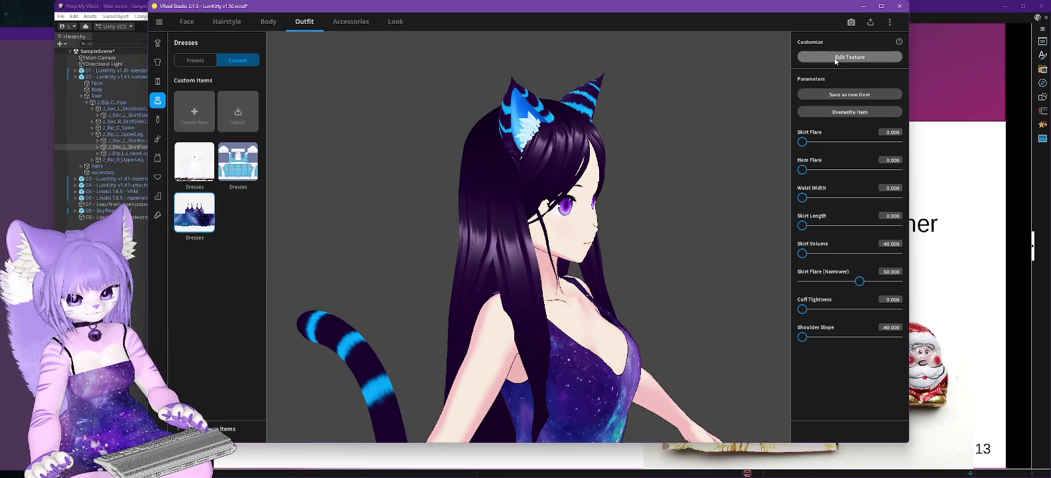
{"action": "left_click", "coordinate": [825, 57]}
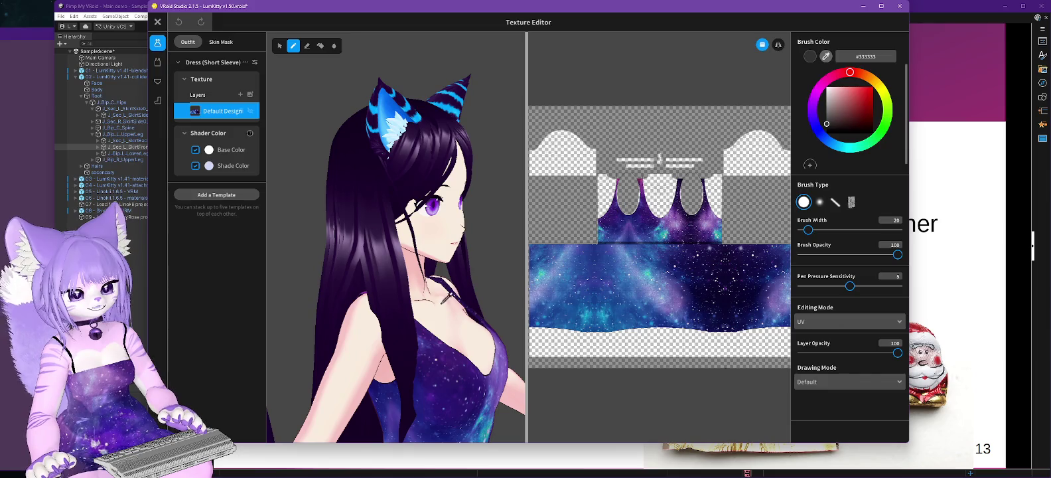
Step: Turn the model and paint dark freehand curves across the galaxy dress and near the arm
{"action": "mouse_move", "coordinate": [494, 272]}
{"action": "left_mouse_down"}
{"action": "mouse_move", "coordinate": [425, 272]}
{"action": "mouse_move", "coordinate": [424, 249]}
{"action": "mouse_move", "coordinate": [384, 249]}
{"action": "left_mouse_up"}
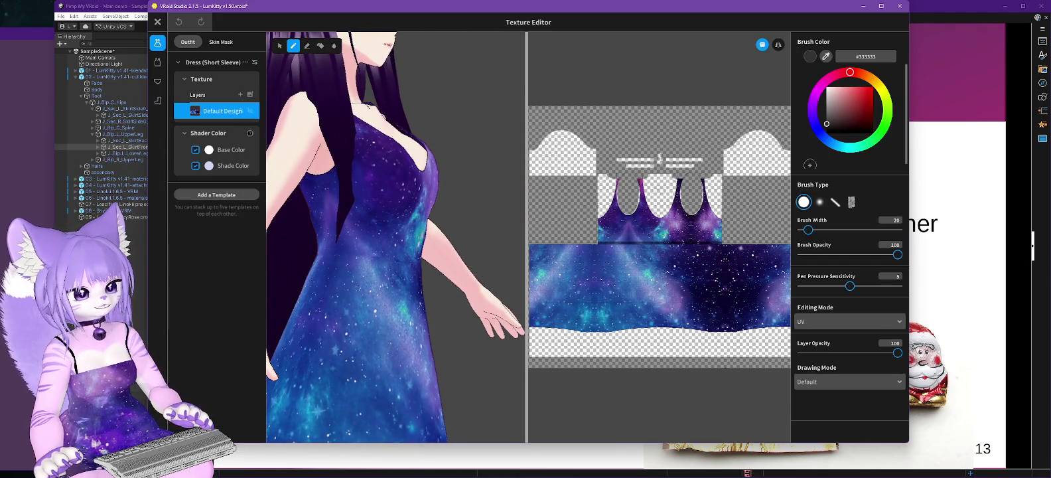
{"action": "mouse_move", "coordinate": [358, 290]}
{"action": "left_mouse_down"}
{"action": "mouse_move", "coordinate": [378, 274]}
{"action": "mouse_move", "coordinate": [395, 281]}
{"action": "mouse_move", "coordinate": [344, 325]}
{"action": "mouse_move", "coordinate": [317, 309]}
{"action": "mouse_move", "coordinate": [417, 304]}
{"action": "mouse_move", "coordinate": [345, 372]}
{"action": "mouse_move", "coordinate": [386, 217]}
{"action": "left_mouse_up"}
{"action": "left_click_drag", "start_coordinate": [394, 215], "coordinate": [433, 273]}
{"action": "mouse_move", "coordinate": [425, 239]}
{"action": "left_mouse_down"}
{"action": "mouse_move", "coordinate": [417, 216]}
{"action": "mouse_move", "coordinate": [362, 218]}
{"action": "mouse_move", "coordinate": [319, 240]}
{"action": "mouse_move", "coordinate": [301, 291]}
{"action": "left_mouse_up"}
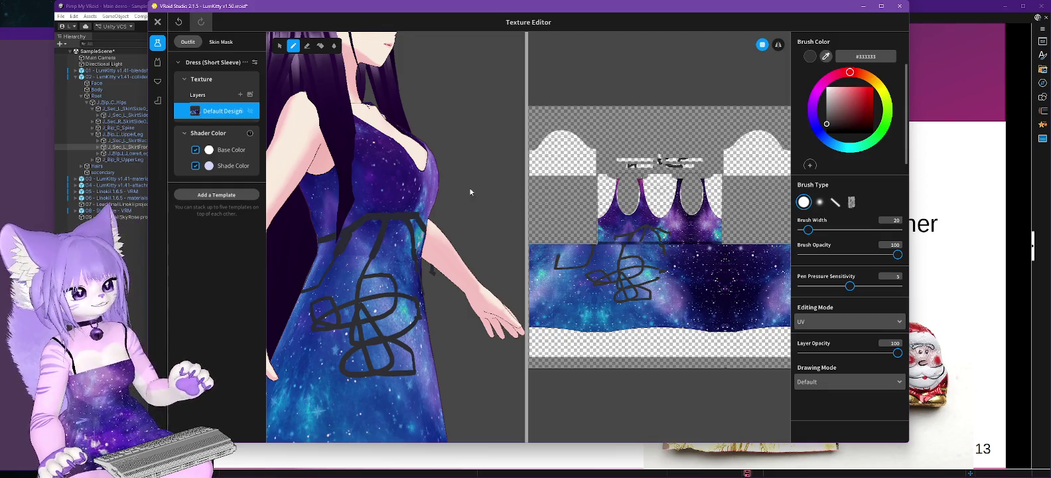
{"action": "left_click", "coordinate": [159, 65]}
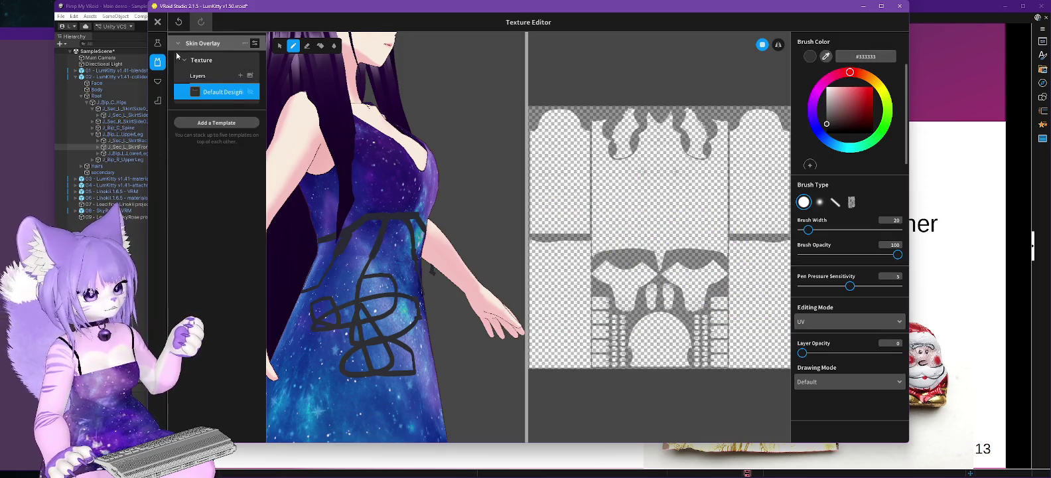
Step: Browse the Inner Bottom, Socks and Inner Top textures, then minimise VRoid Studio to the Materials slide
{"action": "left_click", "coordinate": [157, 82]}
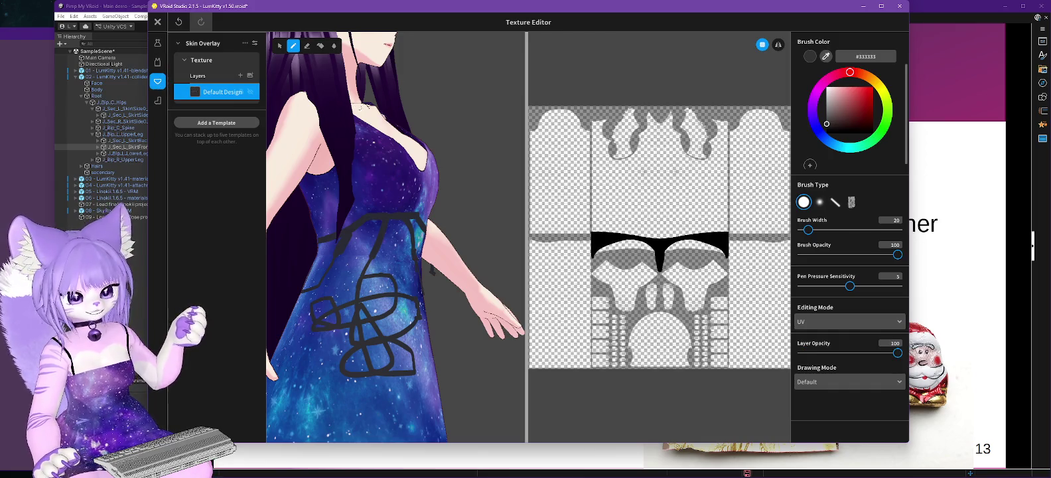
{"action": "left_click", "coordinate": [158, 101]}
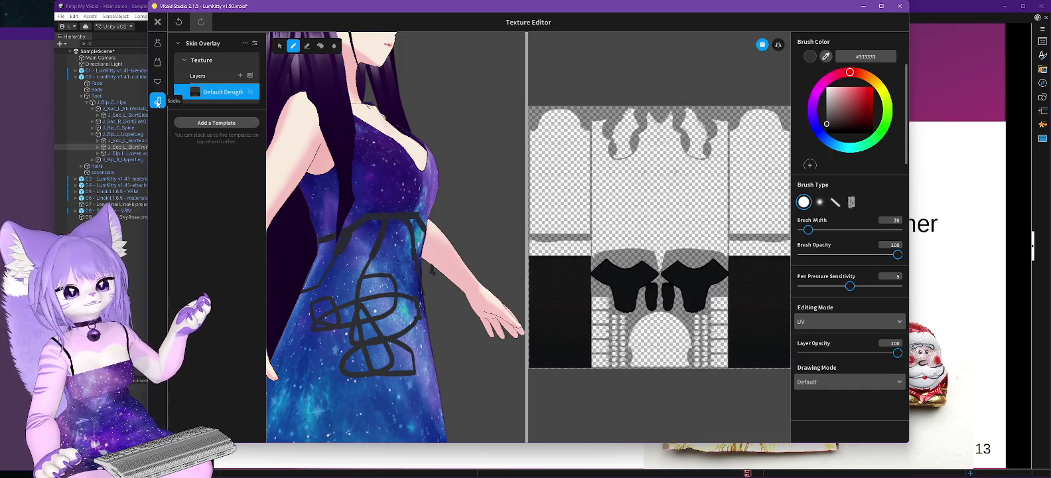
{"action": "left_click", "coordinate": [157, 65]}
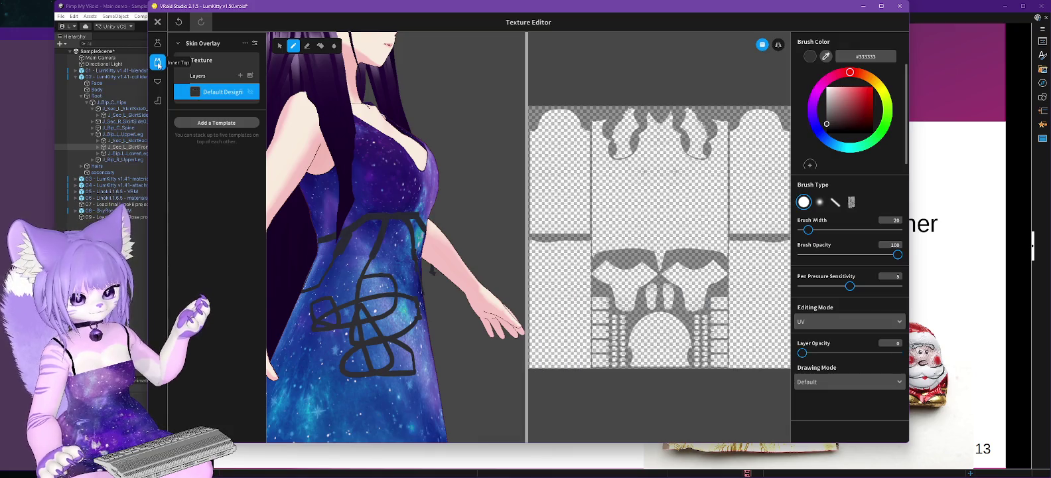
{"action": "left_click", "coordinate": [864, 6]}
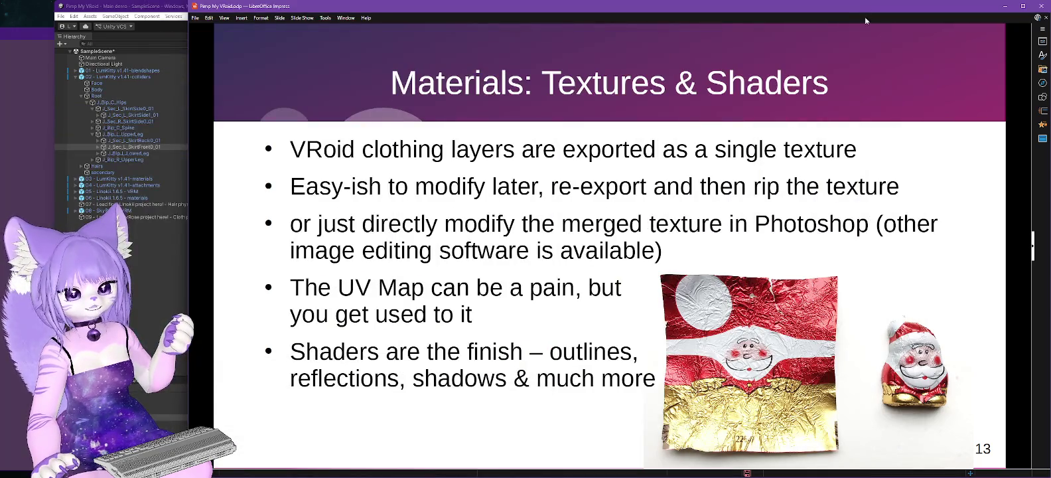
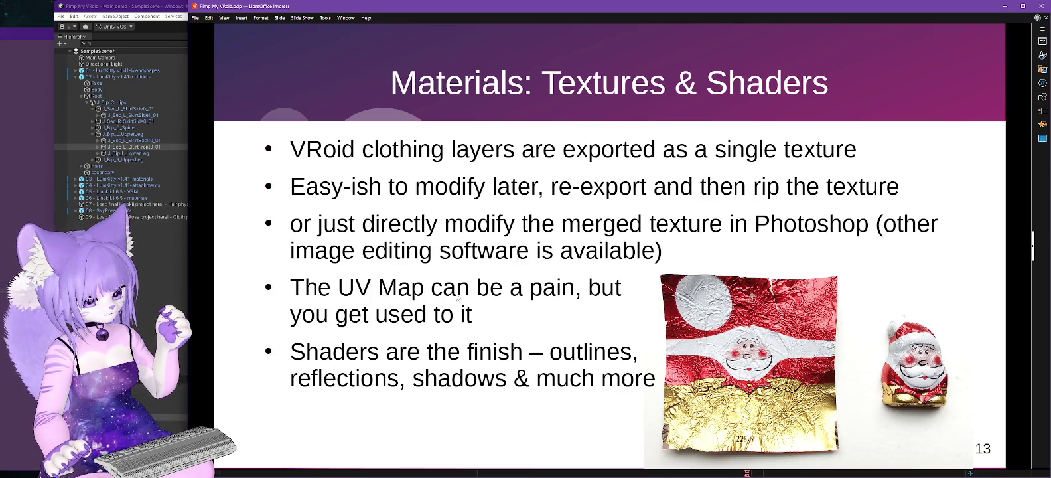
Step: Advance to slide 14, 'Demonstration – Poiyomi Shaders', then bring the Unity editor forward
{"action": "key", "text": "Page_Down"}
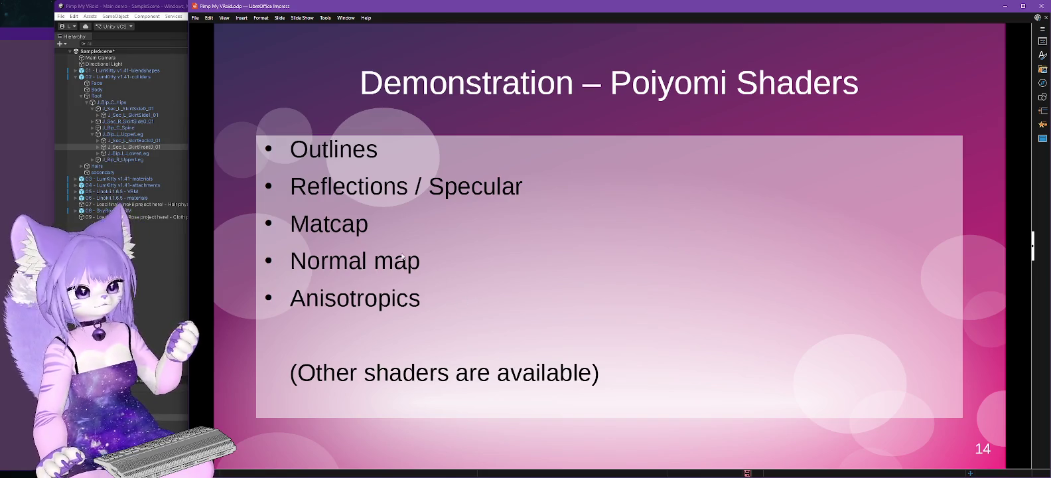
{"action": "left_click", "coordinate": [159, 9]}
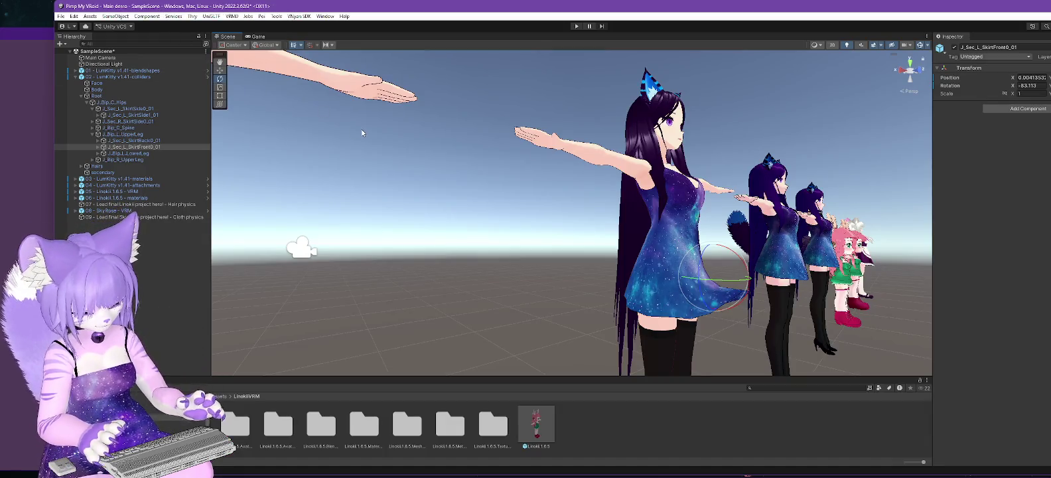
Step: Reset the skirt bone's X rotation to 0, enlarge the Project panel, and open the LumKitty blendshapes Materials folder
{"action": "key", "text": "ctrl+z"}
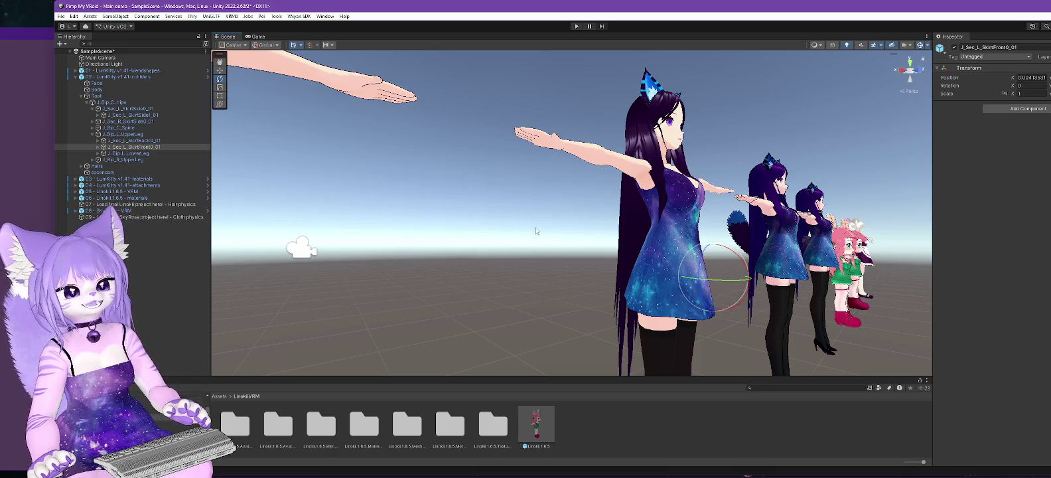
{"action": "mouse_move", "coordinate": [546, 214]}
{"action": "left_mouse_down"}
{"action": "mouse_move", "coordinate": [504, 239]}
{"action": "mouse_move", "coordinate": [495, 263]}
{"action": "left_mouse_up"}
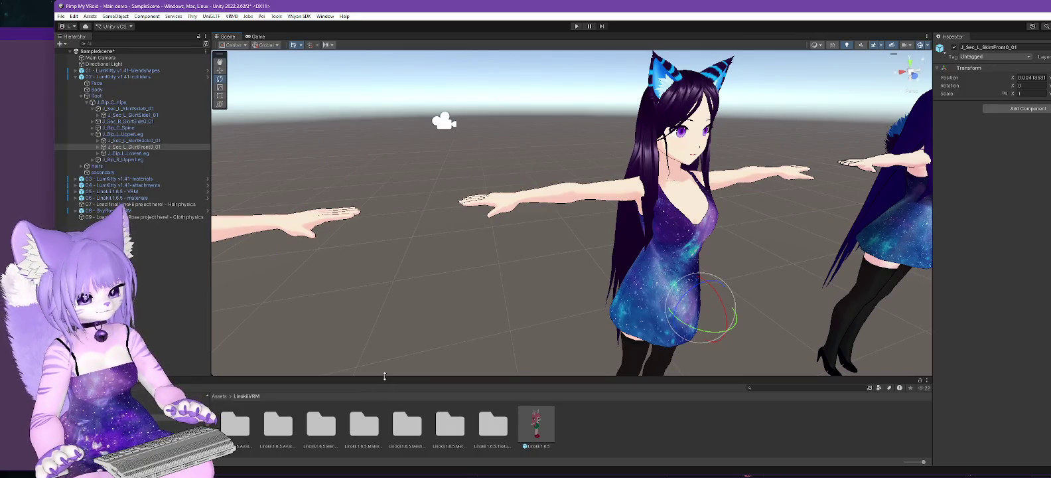
{"action": "left_click_drag", "start_coordinate": [361, 378], "coordinate": [381, 274]}
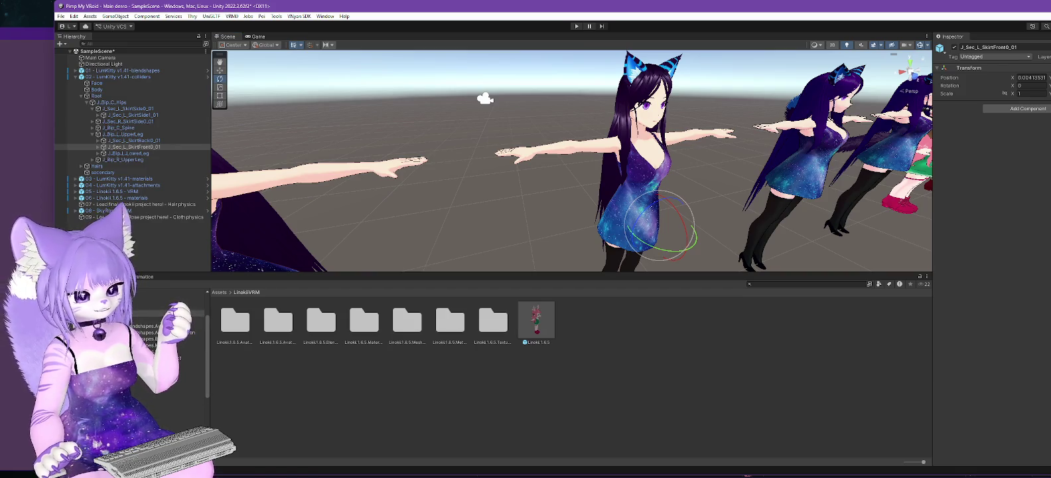
{"action": "left_click", "coordinate": [192, 344]}
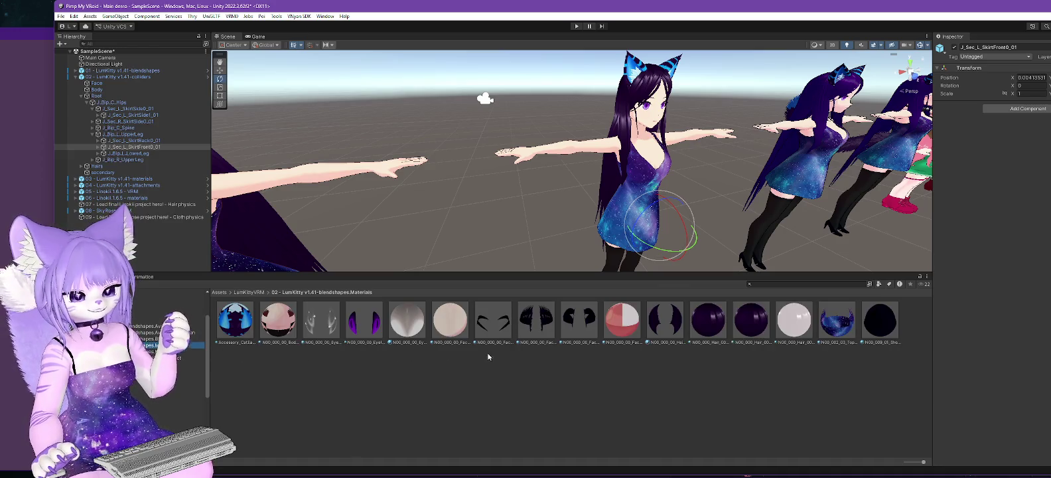
Step: Orbit the Scene view around to the cat ears and select the Accessory_CatEar_01_CLOTH material
{"action": "scroll", "coordinate": [591, 246], "scroll_direction": "up", "scroll_amount": 3}
{"action": "scroll", "coordinate": [601, 179], "scroll_direction": "up", "scroll_amount": 2}
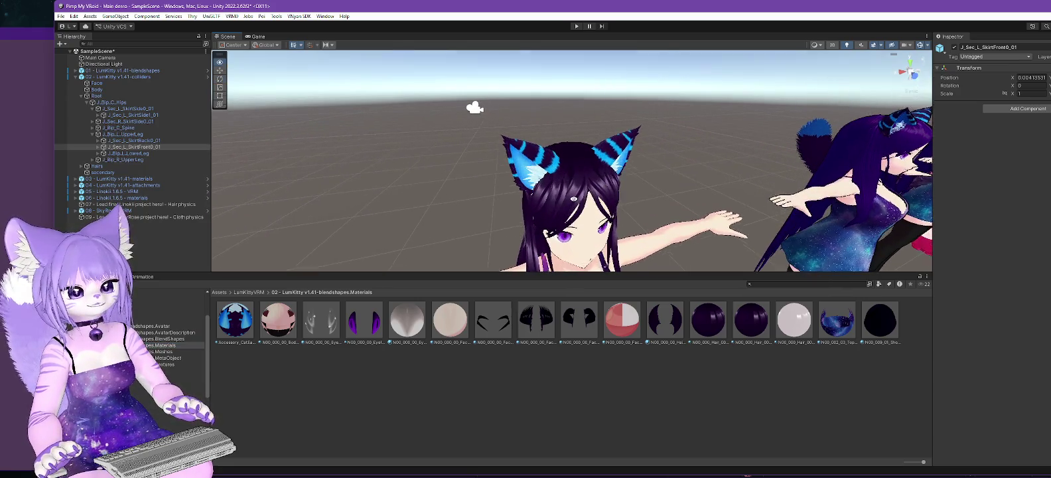
{"action": "scroll", "coordinate": [590, 184], "scroll_direction": "up", "scroll_amount": 3}
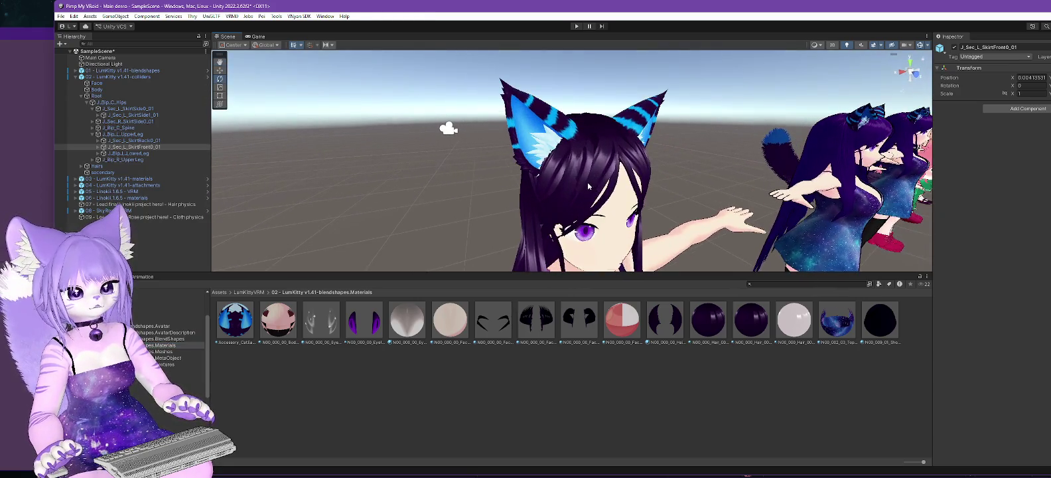
{"action": "mouse_move", "coordinate": [587, 181]}
{"action": "left_mouse_down"}
{"action": "mouse_move", "coordinate": [460, 171]}
{"action": "mouse_move", "coordinate": [567, 149]}
{"action": "mouse_move", "coordinate": [481, 162]}
{"action": "mouse_move", "coordinate": [640, 165]}
{"action": "mouse_move", "coordinate": [464, 171]}
{"action": "left_mouse_up"}
{"action": "scroll", "coordinate": [459, 171], "scroll_direction": "down", "scroll_amount": 3}
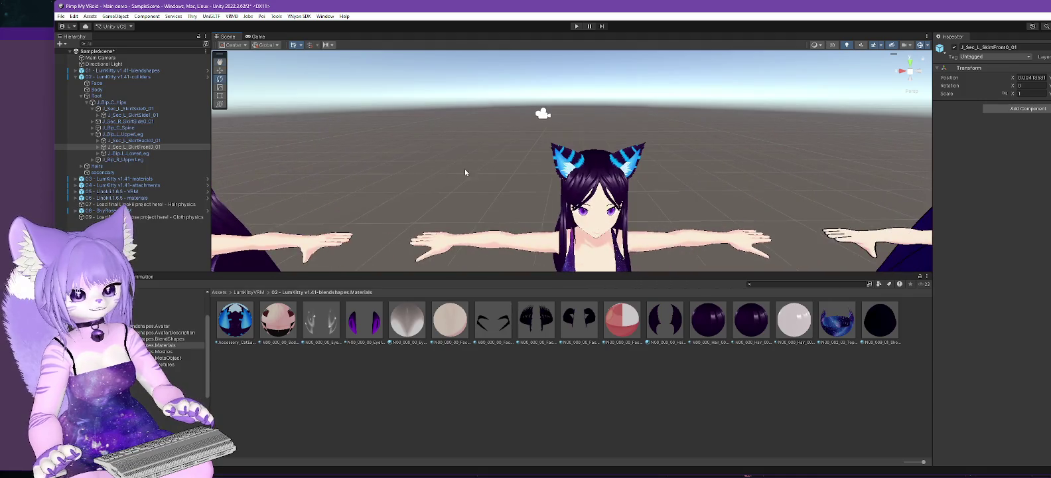
{"action": "scroll", "coordinate": [504, 171], "scroll_direction": "up", "scroll_amount": 3}
{"action": "left_click_drag", "start_coordinate": [537, 173], "coordinate": [611, 173]}
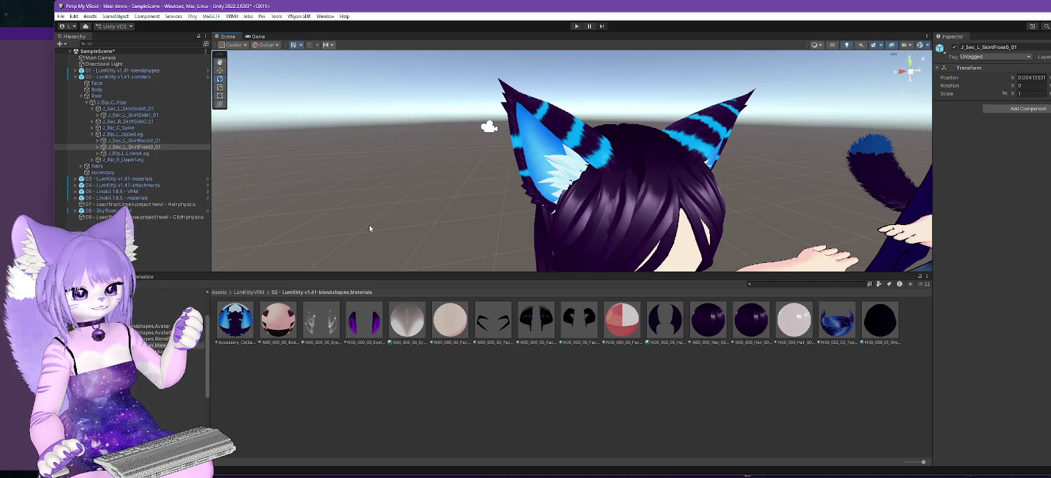
{"action": "left_click", "coordinate": [239, 330]}
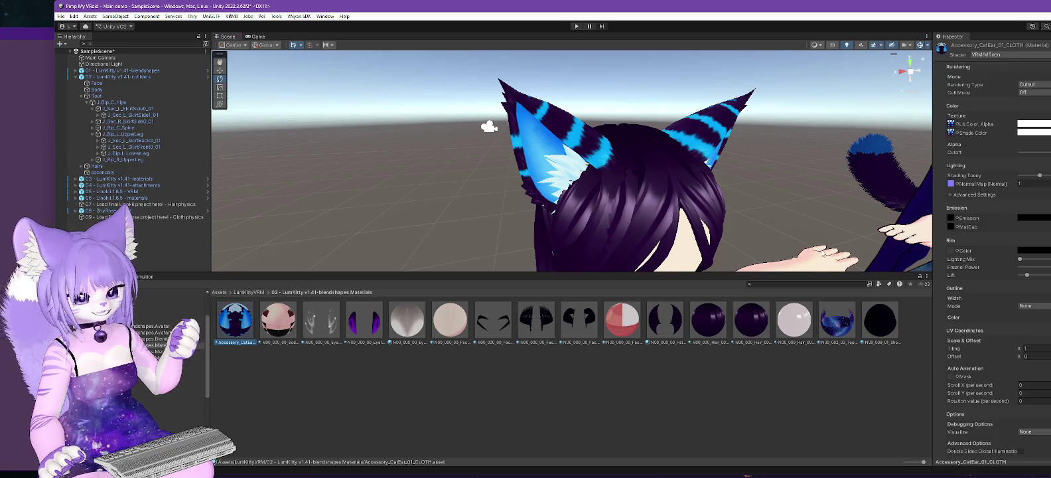
Step: Locate the cat-ear material's colour texture _13 and reveal it in File Explorer
{"action": "left_click", "coordinate": [951, 125]}
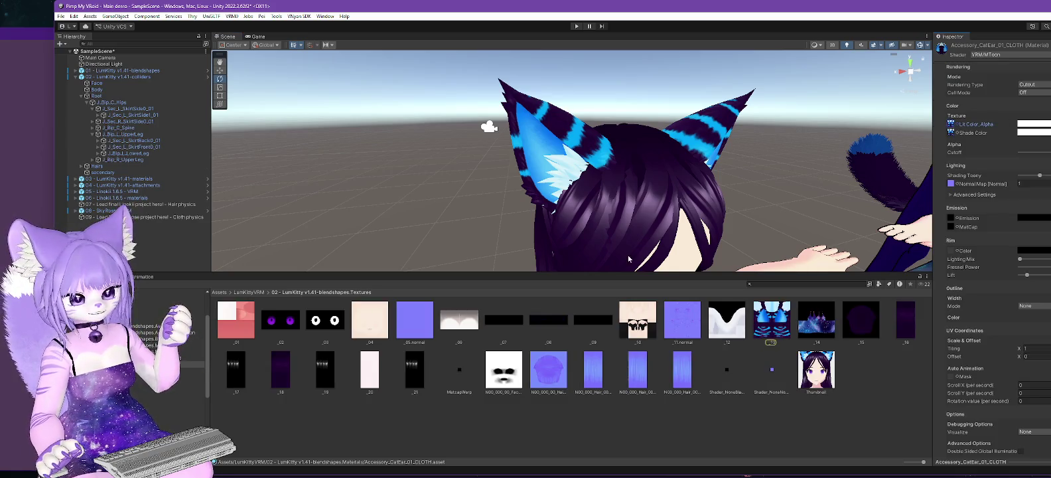
{"action": "left_click_drag", "start_coordinate": [773, 272], "coordinate": [769, 219]}
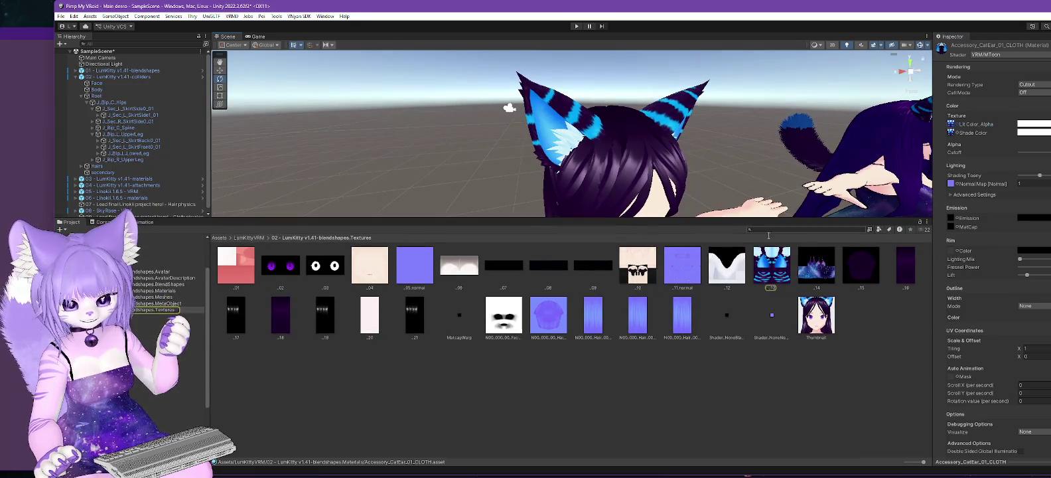
{"action": "right_click", "coordinate": [770, 266]}
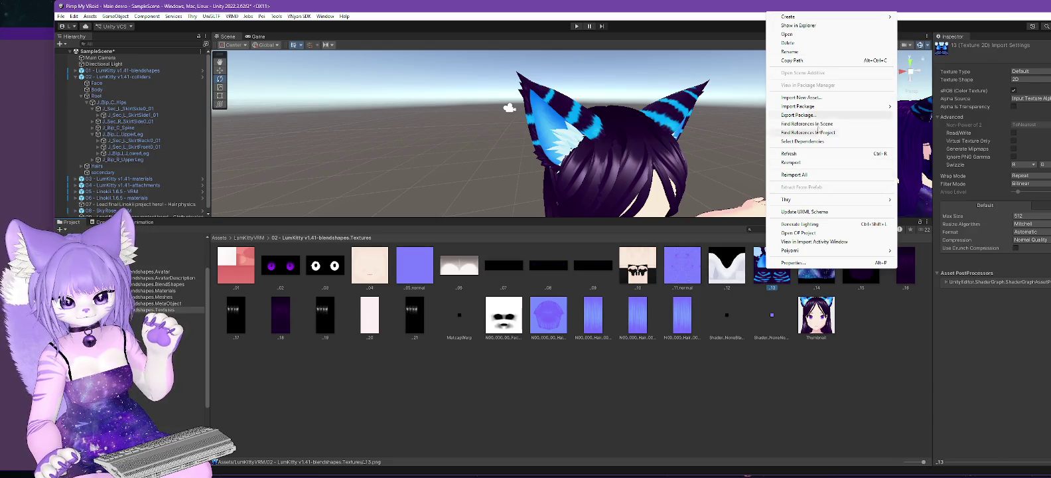
{"action": "right_click", "coordinate": [771, 277]}
{"action": "left_click", "coordinate": [804, 36]}
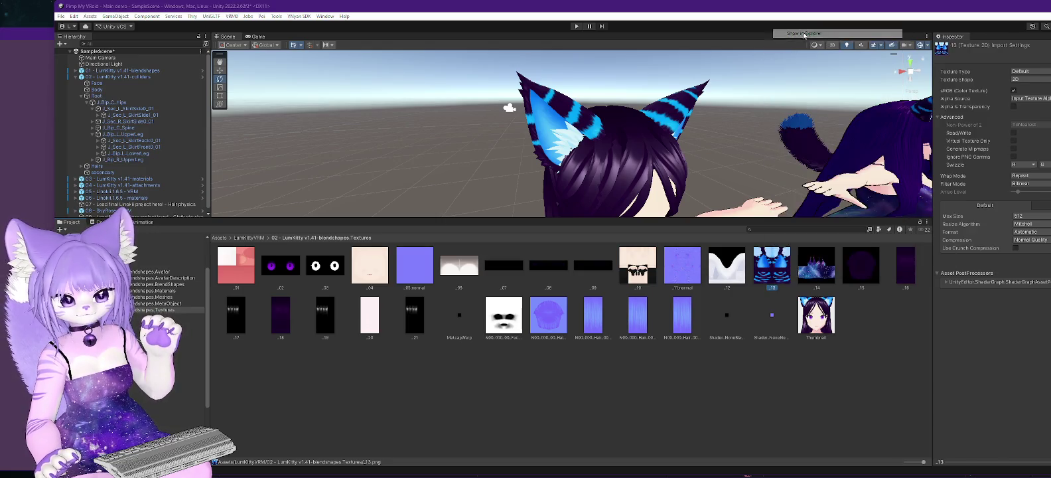
Step: Open _13.png in GIMP from the Explorer context menu
{"action": "right_click", "coordinate": [735, 388]}
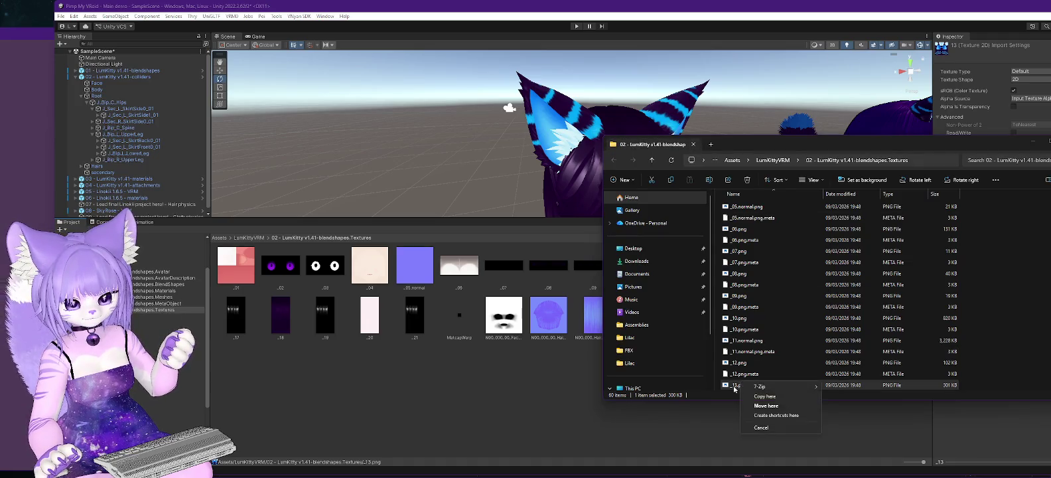
{"action": "key", "text": "Escape"}
{"action": "right_click", "coordinate": [735, 386]}
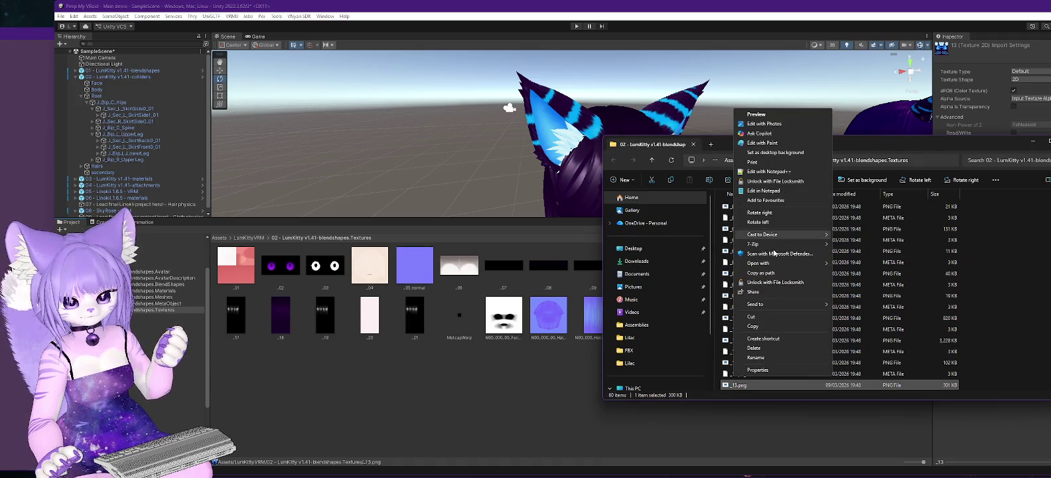
{"action": "mouse_move", "coordinate": [759, 263]}
{"action": "left_click", "coordinate": [856, 263]}
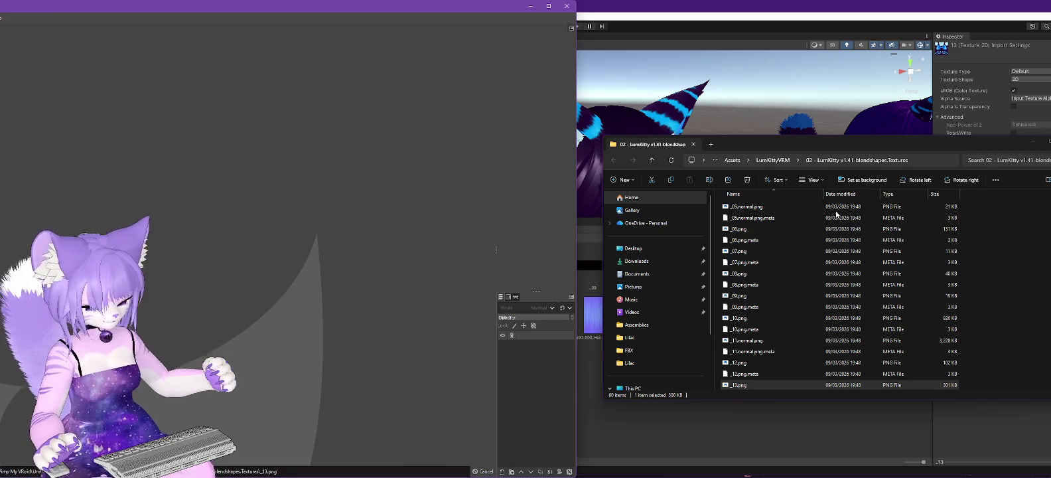
Step: Enlarge GIMP to inspect the blue-striped texture, then minimise it and return to Unity's Materials folder
{"action": "left_click_drag", "start_coordinate": [273, 2], "coordinate": [735, 4]}
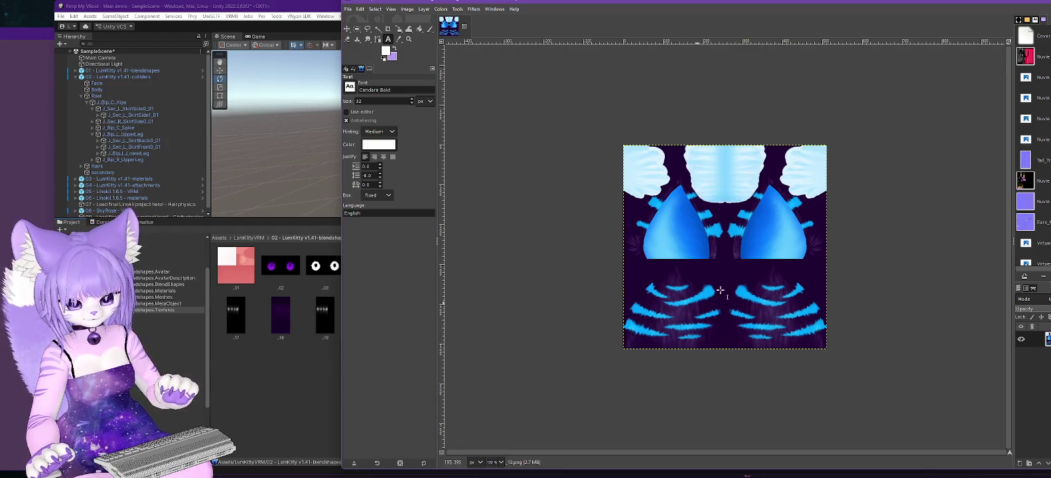
{"action": "double_click", "coordinate": [974, 4]}
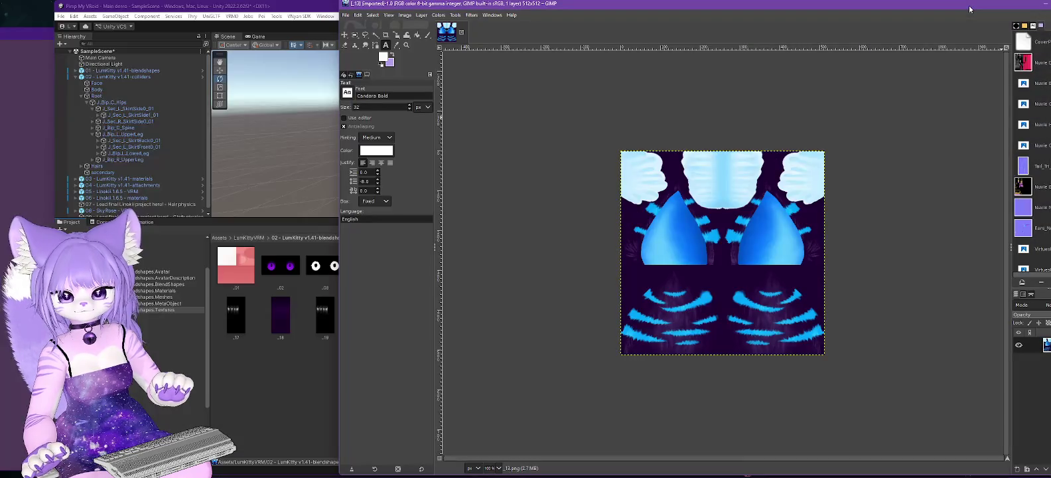
{"action": "left_click", "coordinate": [1045, 6]}
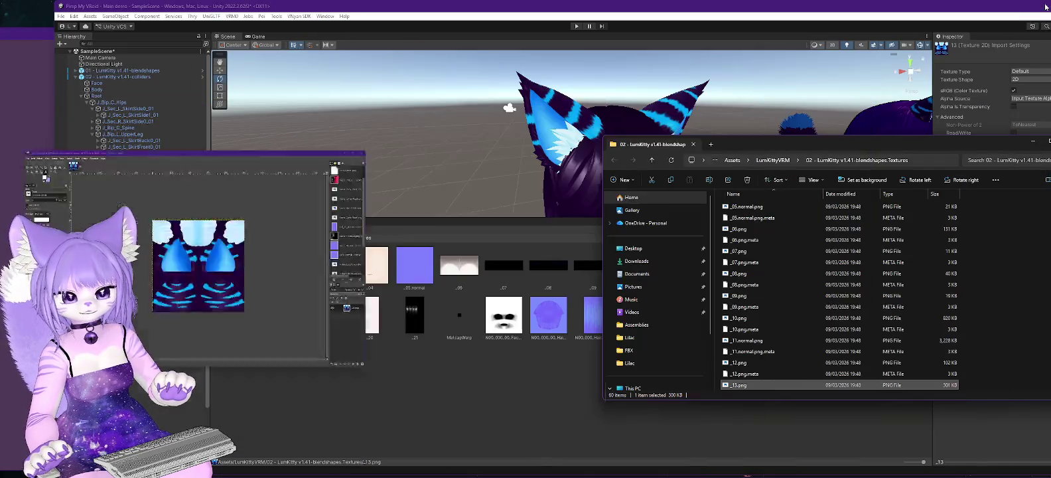
{"action": "left_click", "coordinate": [514, 398]}
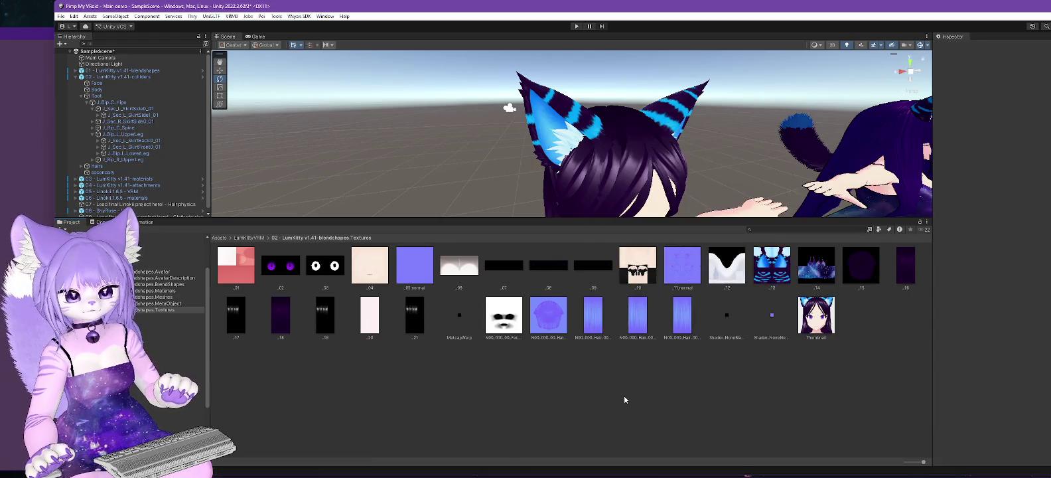
{"action": "left_click", "coordinate": [157, 291]}
Step: Reselect Accessory_CatEar_01_CLOTH and check the shader list, keeping VRM/MToon
{"action": "left_click", "coordinate": [236, 269]}
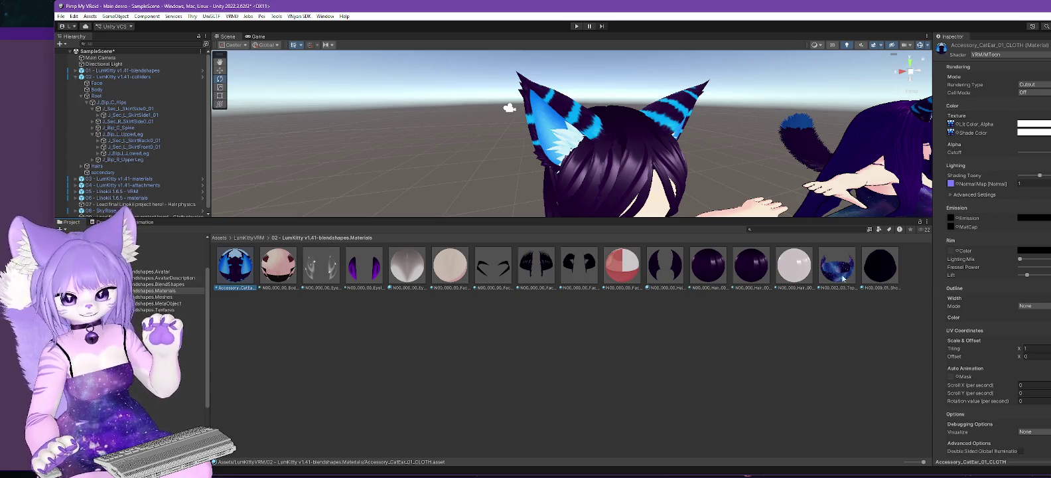
{"action": "left_click", "coordinate": [1001, 57]}
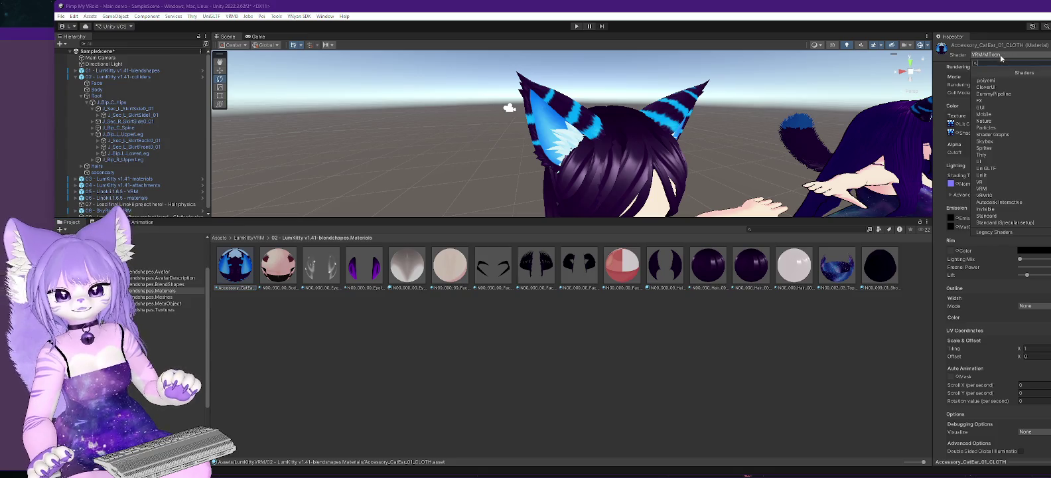
{"action": "left_click", "coordinate": [942, 69]}
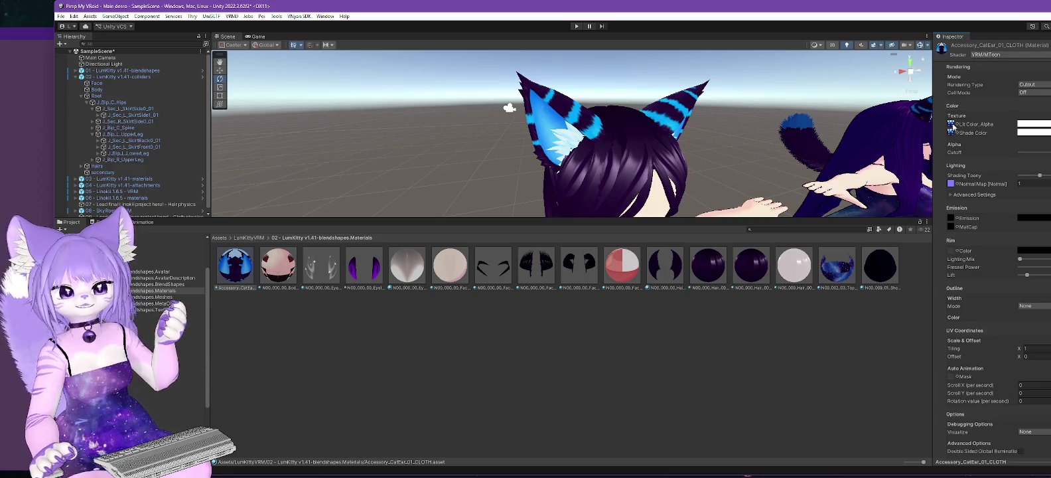
{"action": "scroll", "coordinate": [956, 153], "scroll_direction": "down", "scroll_amount": 1}
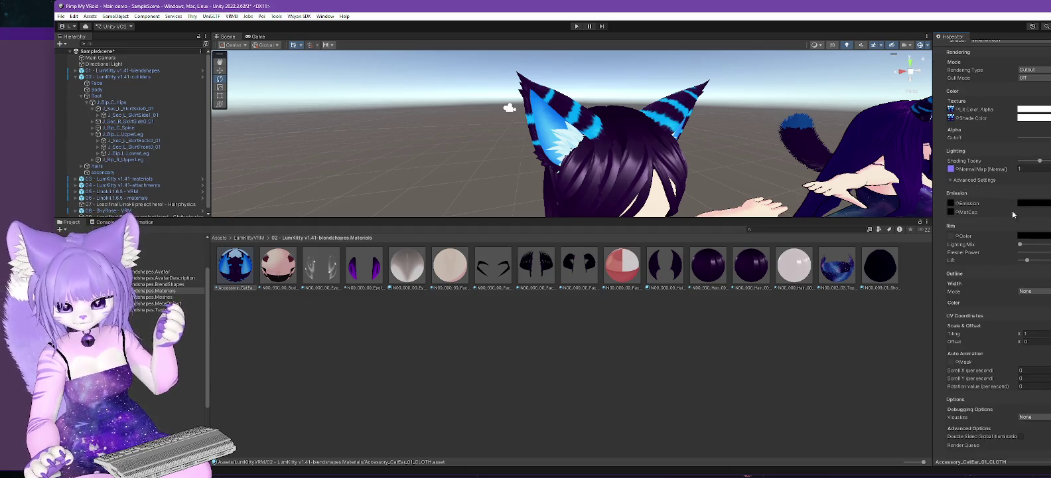
{"action": "scroll", "coordinate": [987, 195], "scroll_direction": "up", "scroll_amount": 1}
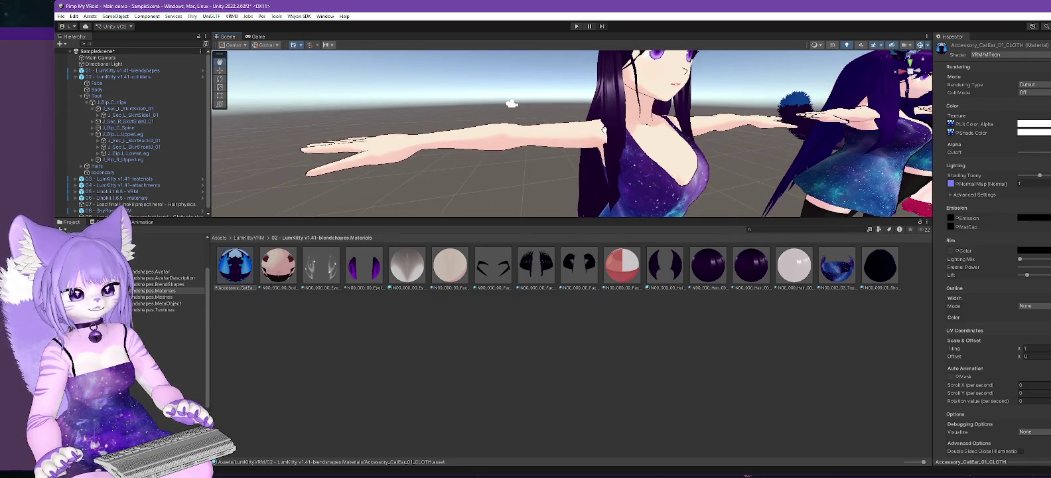
Step: Orbit and zoom the Scene view onto the avatar's head, then switch to VNyan
{"action": "mouse_move", "coordinate": [561, 162]}
{"action": "left_mouse_down"}
{"action": "mouse_move", "coordinate": [596, 179]}
{"action": "mouse_move", "coordinate": [571, 169]}
{"action": "mouse_move", "coordinate": [577, 176]}
{"action": "mouse_move", "coordinate": [504, 186]}
{"action": "left_mouse_up"}
{"action": "left_click_drag", "start_coordinate": [642, 93], "coordinate": [643, 133]}
{"action": "scroll", "coordinate": [644, 149], "scroll_direction": "up", "scroll_amount": 2}
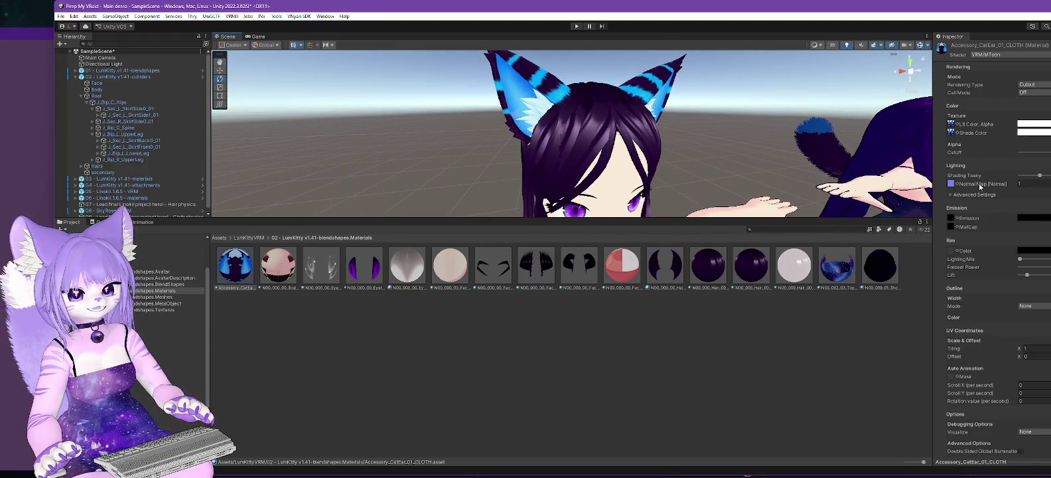
{"action": "key", "text": "alt+Tab"}
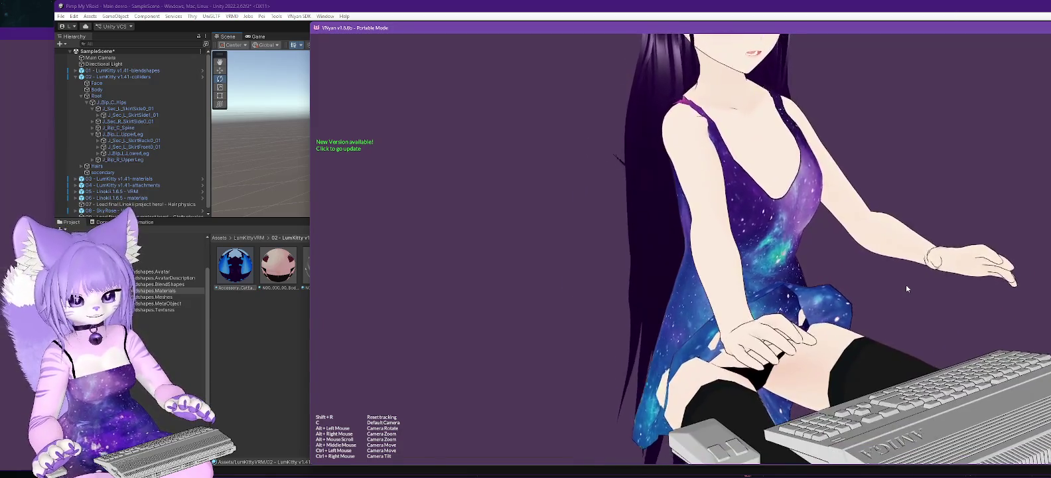
Step: Cycle VNyan's camera views with the C key, then return to Unity
{"action": "key", "text": "c"}
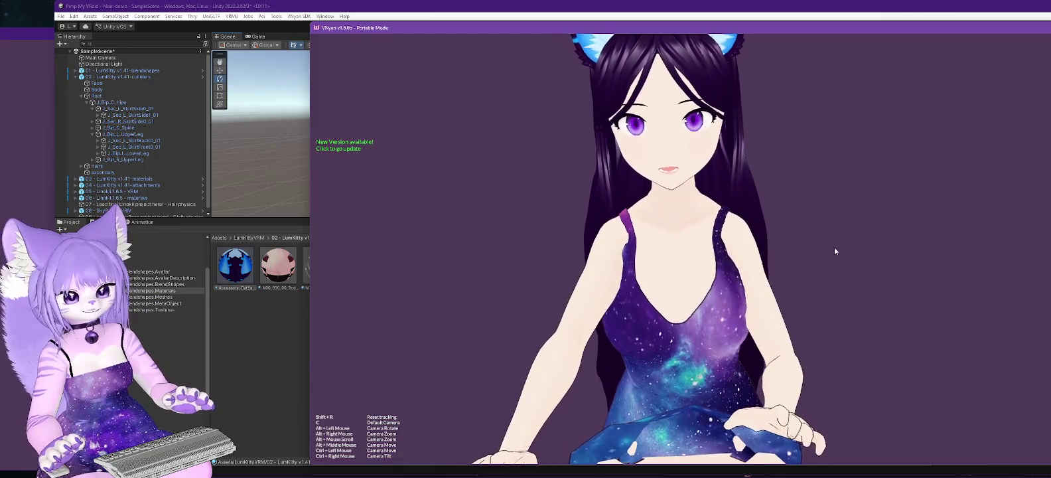
{"action": "key", "text": "c"}
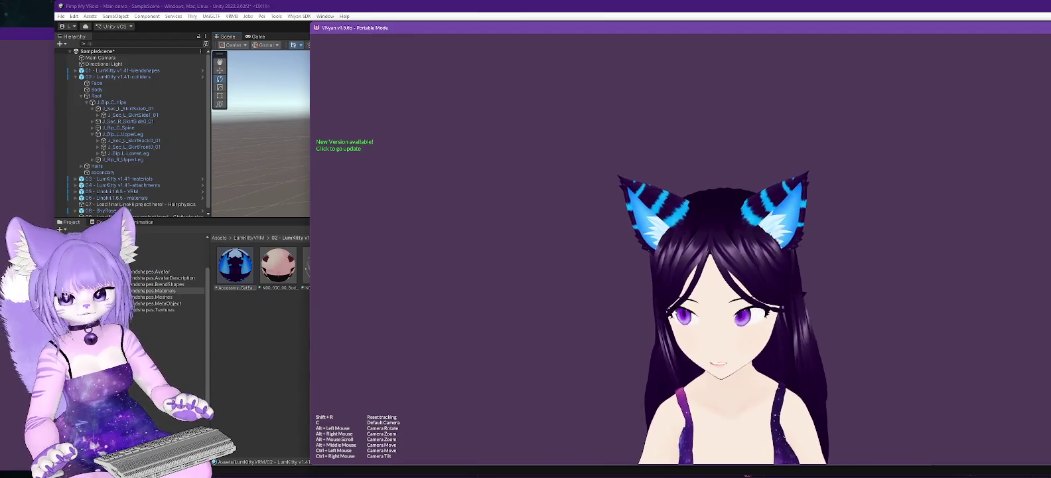
{"action": "key", "text": "alt+Tab"}
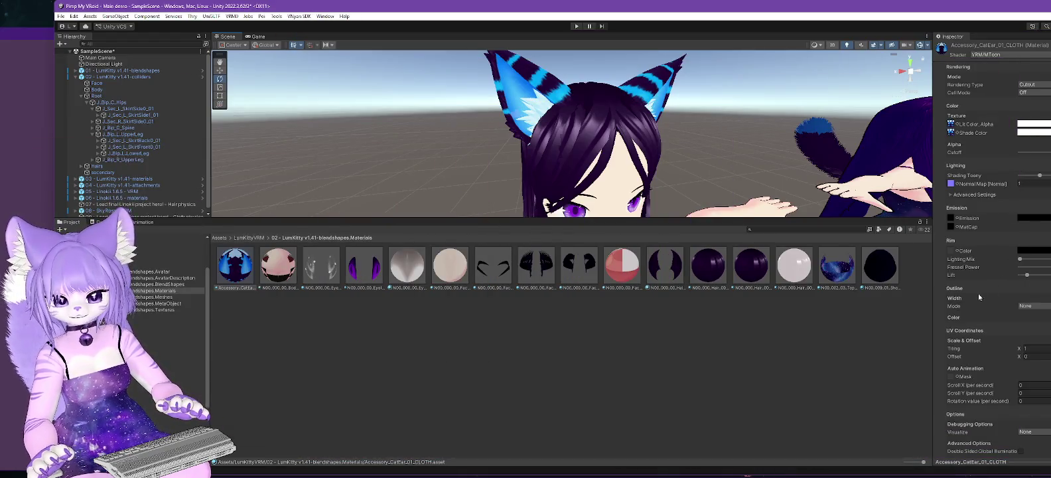
Step: Set the cat-ear material's Outline Mode to WorldCoordinates, enable Outline Color, and tune Outline Width
{"action": "left_click", "coordinate": [1033, 306]}
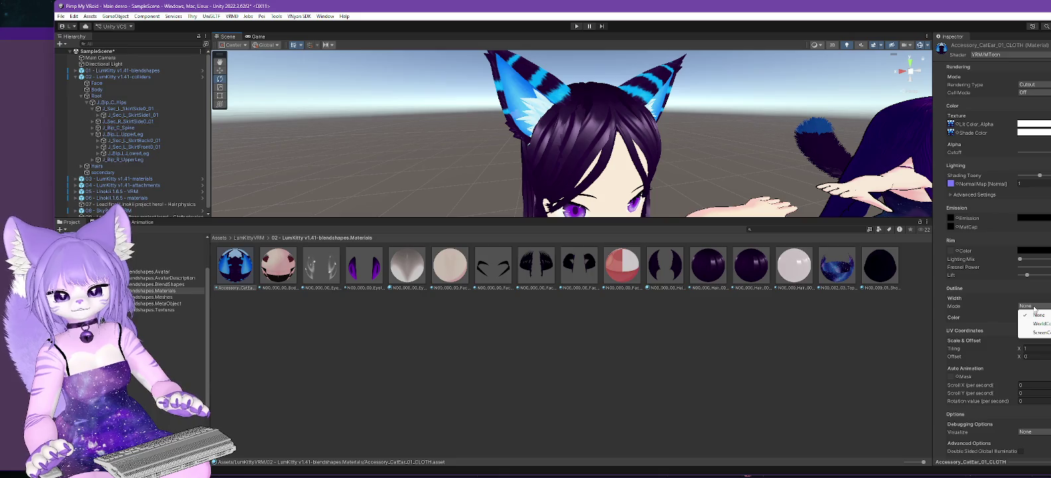
{"action": "left_click", "coordinate": [1040, 324]}
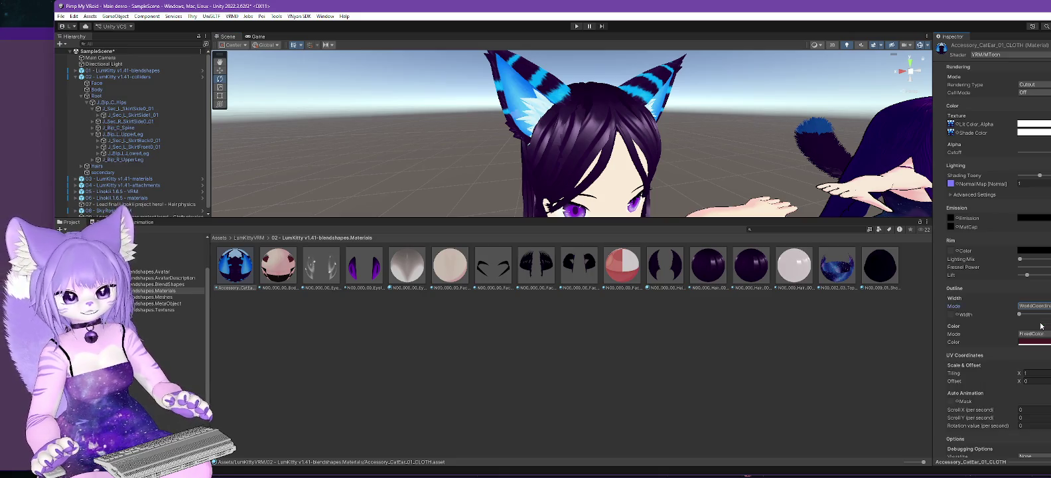
{"action": "left_click", "coordinate": [1037, 342]}
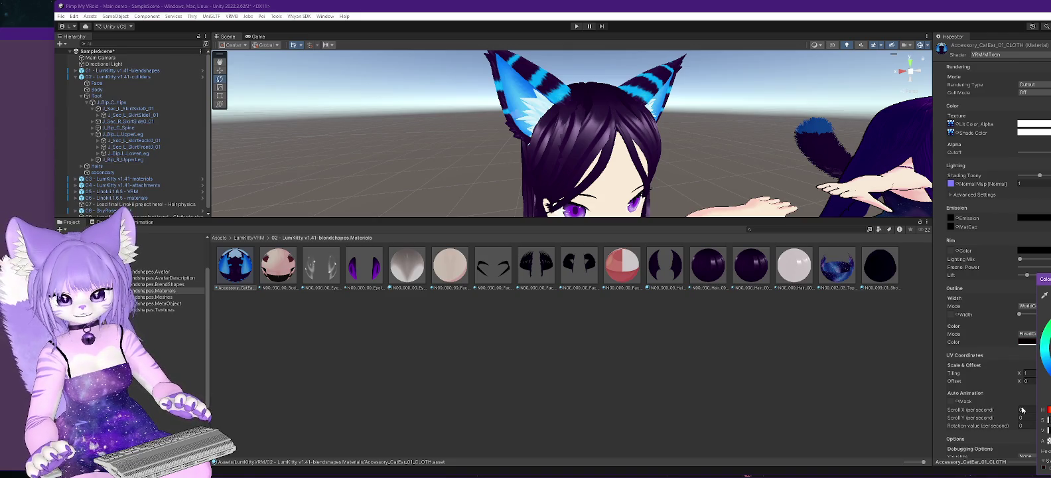
{"action": "left_click", "coordinate": [1005, 329]}
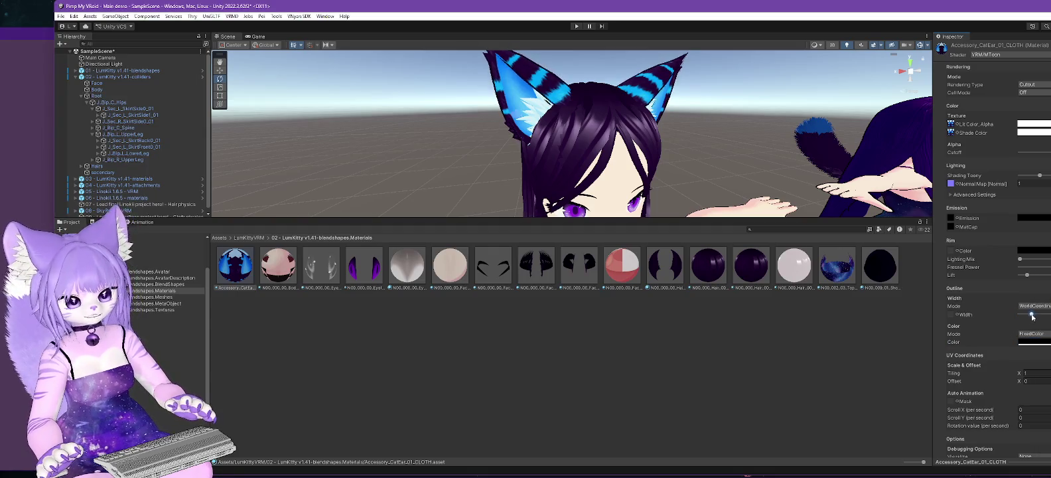
{"action": "mouse_move", "coordinate": [1025, 315]}
{"action": "left_mouse_down"}
{"action": "mouse_move", "coordinate": [1037, 314]}
{"action": "mouse_move", "coordinate": [1022, 314]}
{"action": "left_mouse_up"}
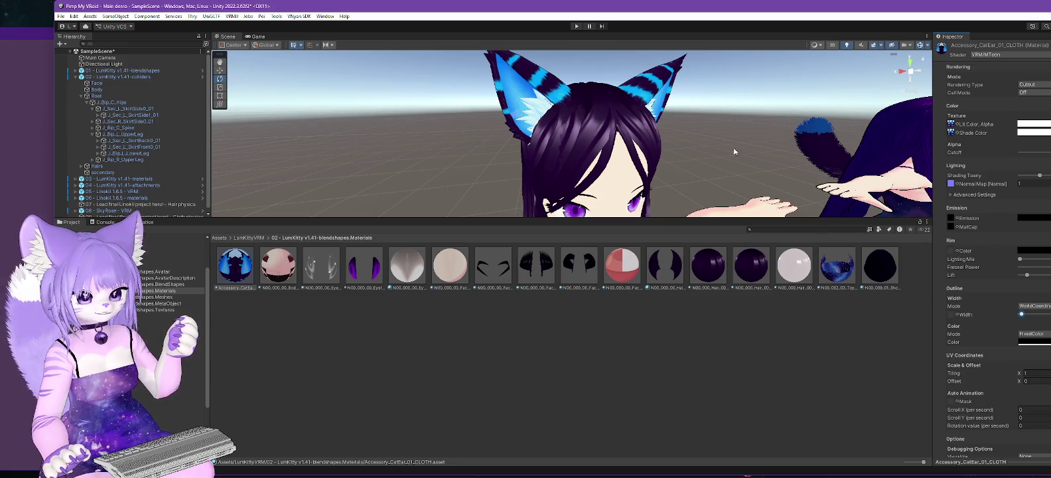
Step: Check the ear outlines in a taller Scene view, undo a Shading Toony tweak, and open N00_000_Hair_00_HAIR_01
{"action": "left_click_drag", "start_coordinate": [677, 223], "coordinate": [668, 304]}
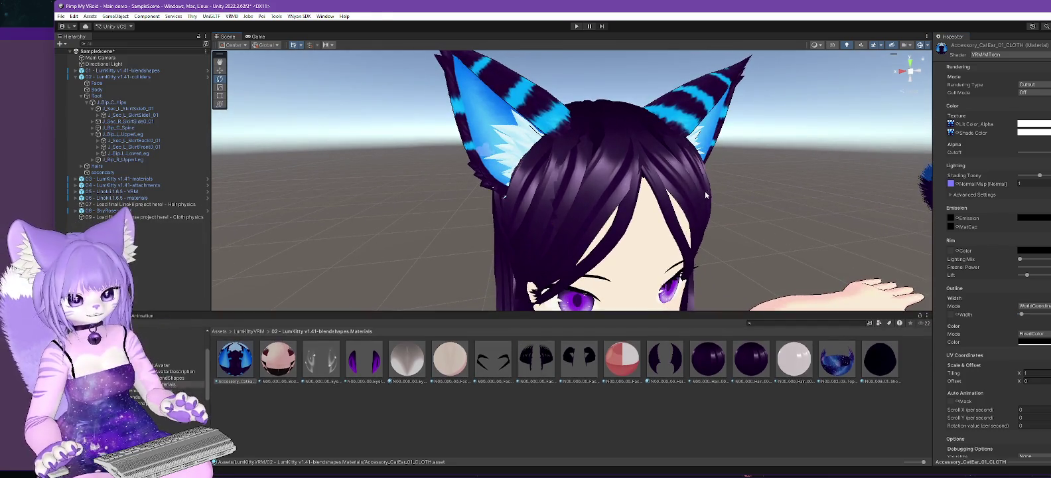
{"action": "scroll", "coordinate": [705, 190], "scroll_direction": "down", "scroll_amount": 3}
{"action": "left_click_drag", "start_coordinate": [747, 251], "coordinate": [759, 252]}
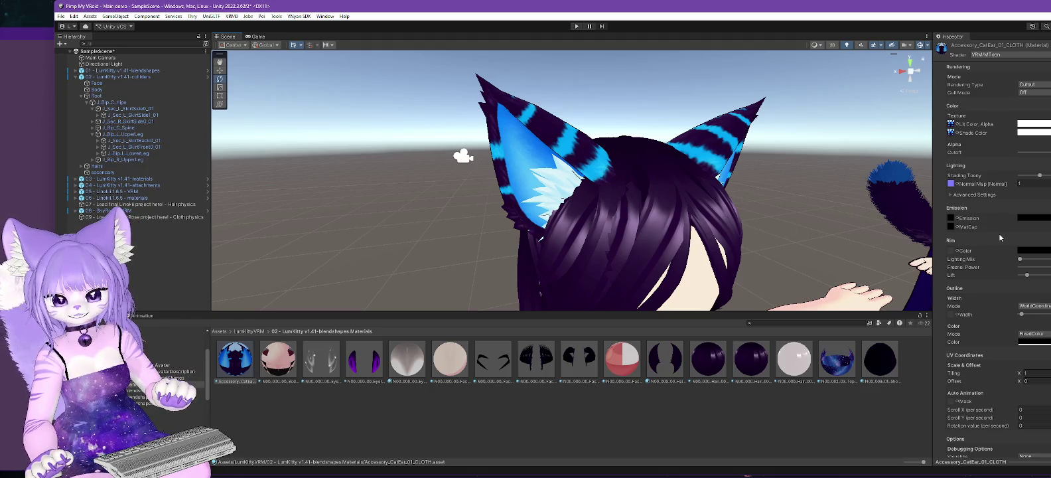
{"action": "left_click_drag", "start_coordinate": [1039, 175], "coordinate": [1044, 177]}
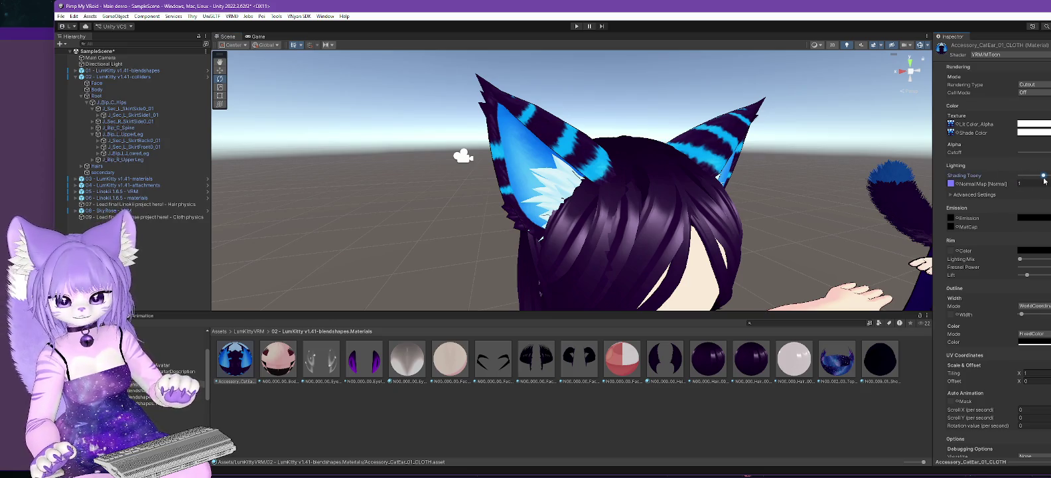
{"action": "key", "text": "ctrl+z"}
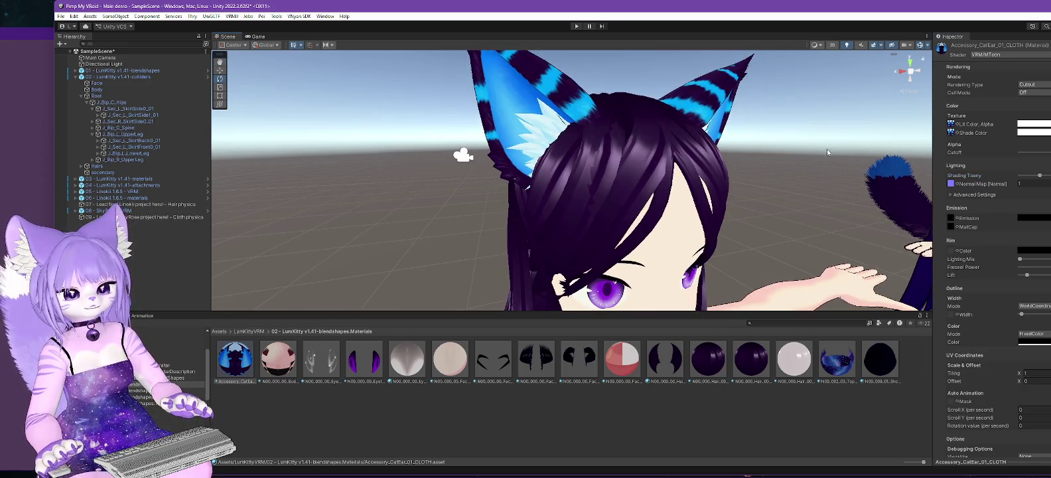
{"action": "left_click", "coordinate": [708, 364]}
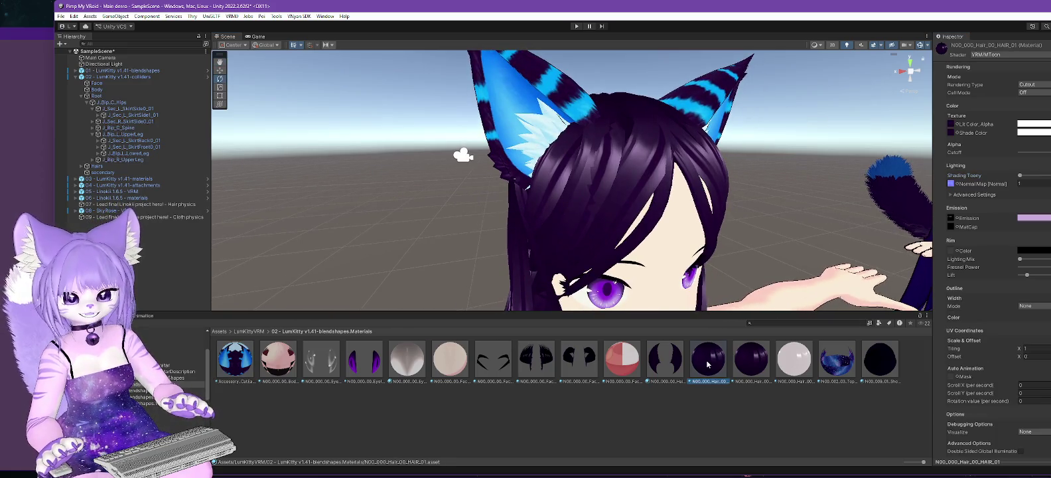
Step: Ping the hair's emission texture in the Project and paste a lavender Emission colour
{"action": "left_click", "coordinate": [950, 219]}
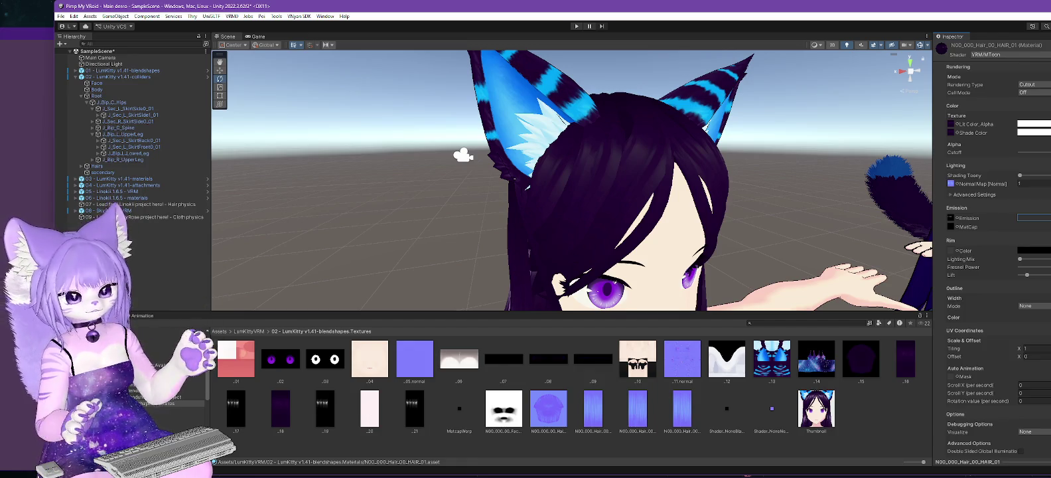
{"action": "key", "text": "ctrl+v"}
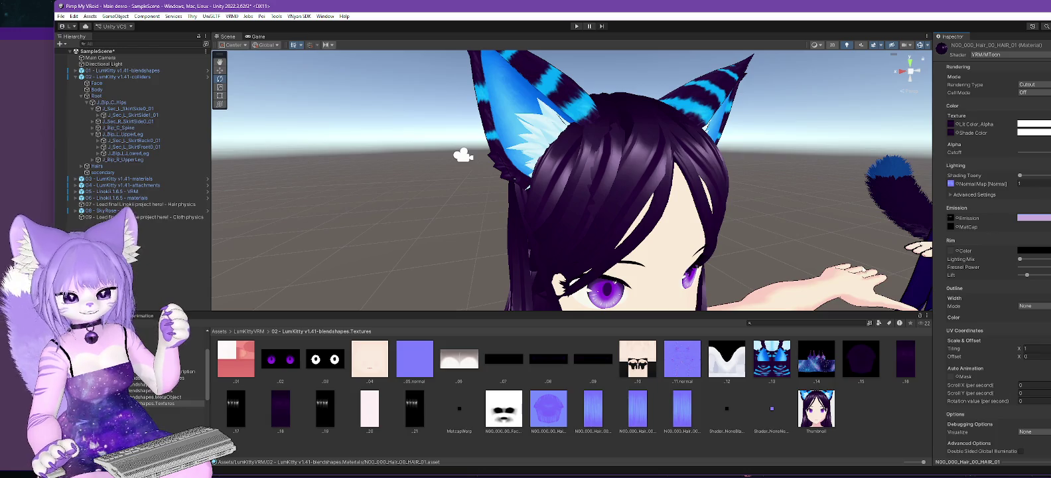
Step: Reveal the hair emission texture _17 in File Explorer and open _17.png in GIMP
{"action": "right_click", "coordinate": [233, 409]}
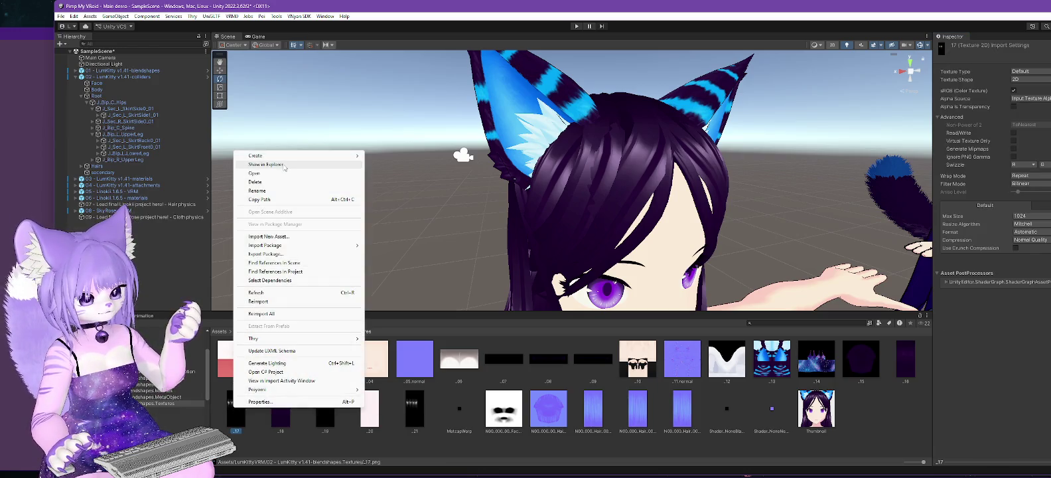
{"action": "left_click", "coordinate": [284, 164]}
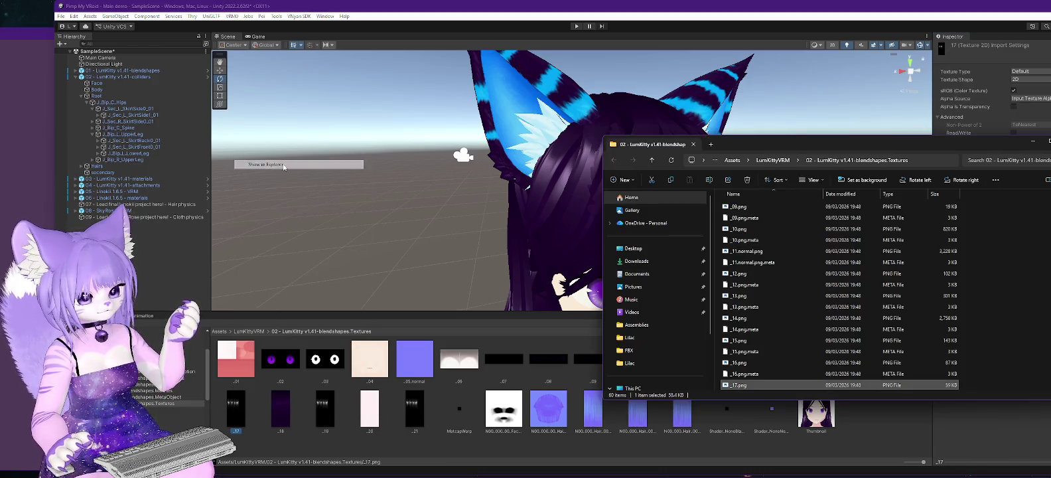
{"action": "right_click", "coordinate": [743, 385]}
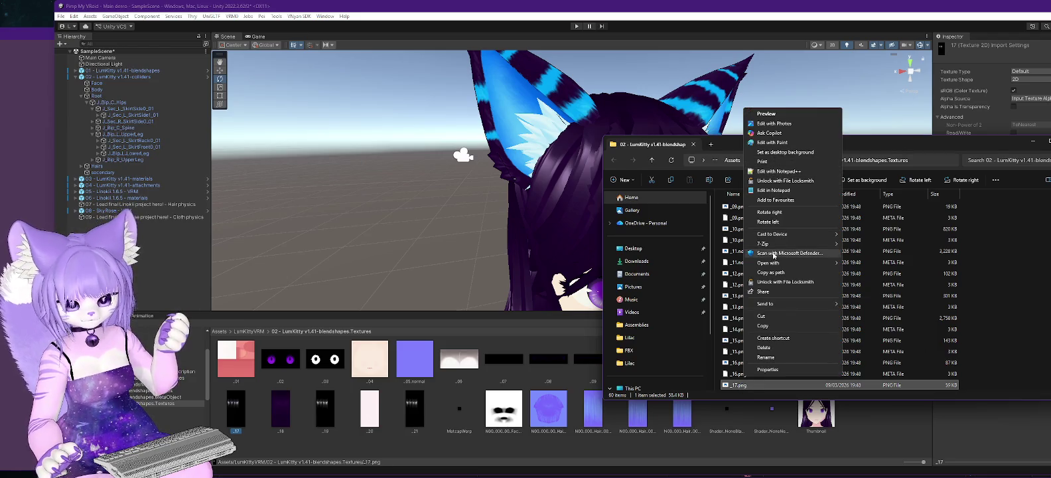
{"action": "mouse_move", "coordinate": [784, 266]}
{"action": "left_click", "coordinate": [856, 272]}
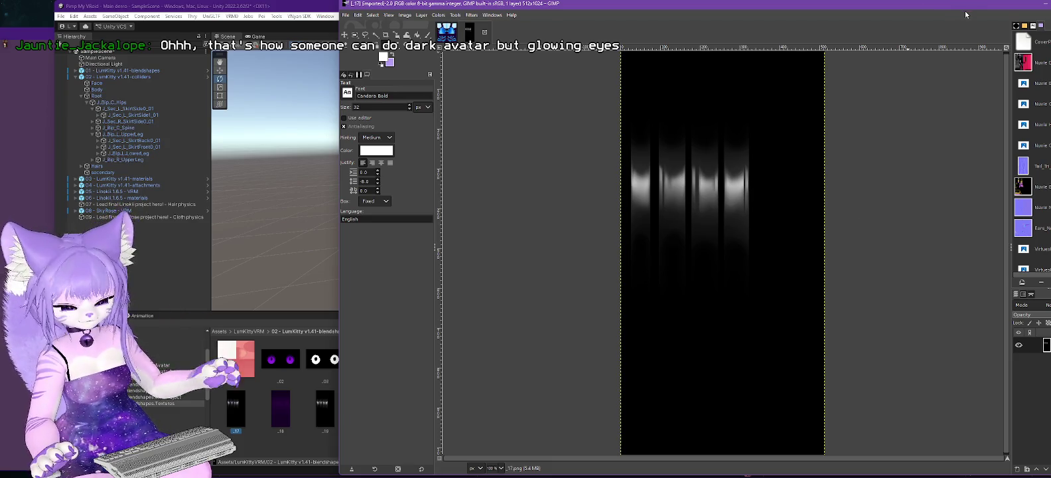
Step: Minimise GIMP after viewing the _17.png emission mask and bring Unity forward
{"action": "left_click", "coordinate": [1046, 5]}
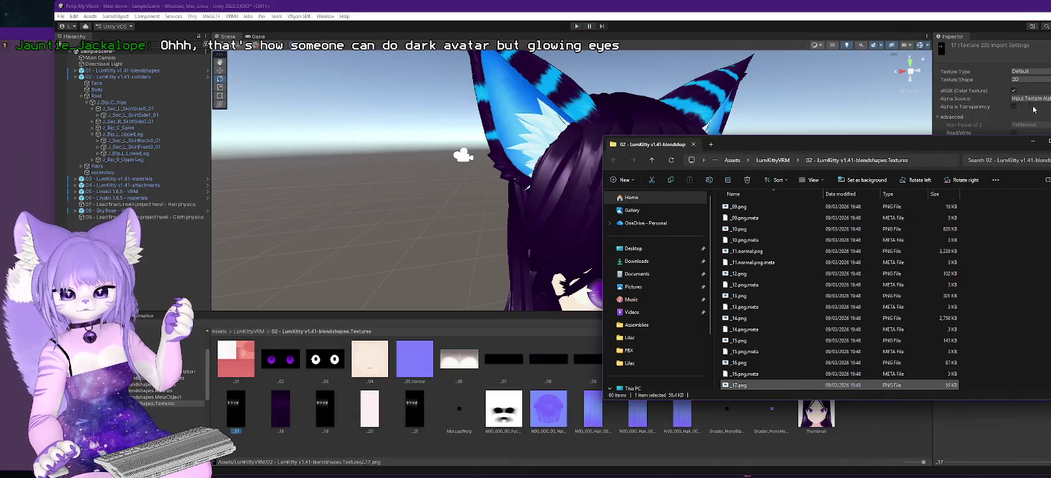
{"action": "left_click", "coordinate": [989, 9]}
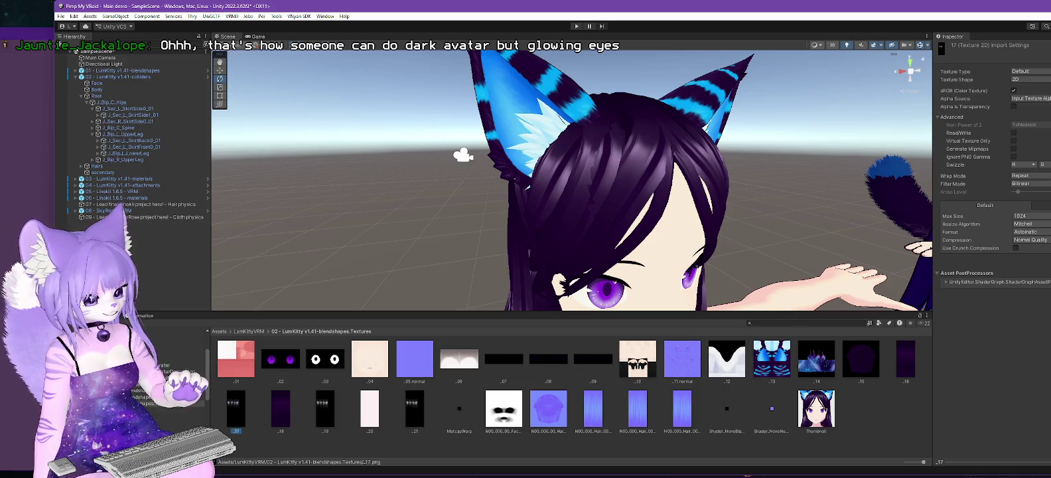
Step: Select the Accessory_CatEar_01_CLOTH material in the avatar's materials folder and show its shader list
{"action": "left_click", "coordinate": [192, 384]}
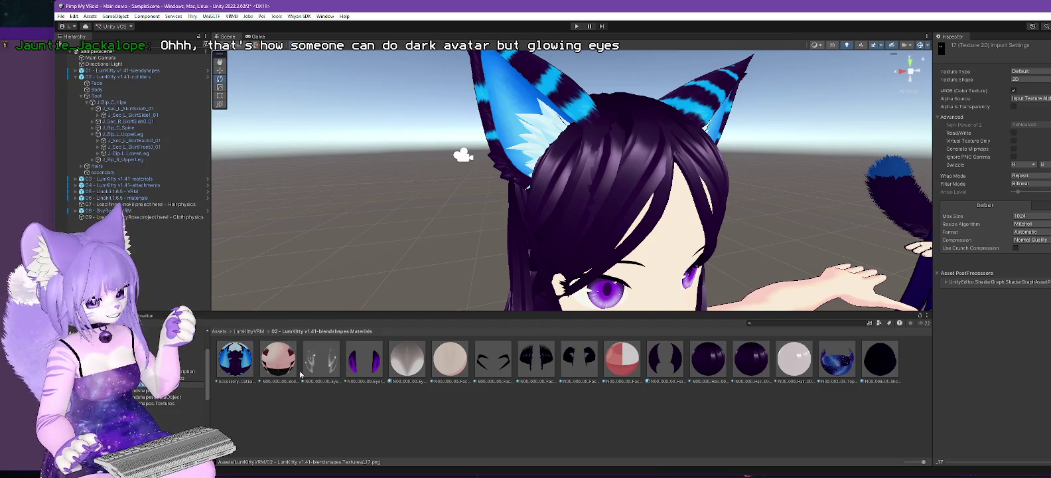
{"action": "left_click", "coordinate": [237, 366]}
{"action": "left_click", "coordinate": [1037, 57]}
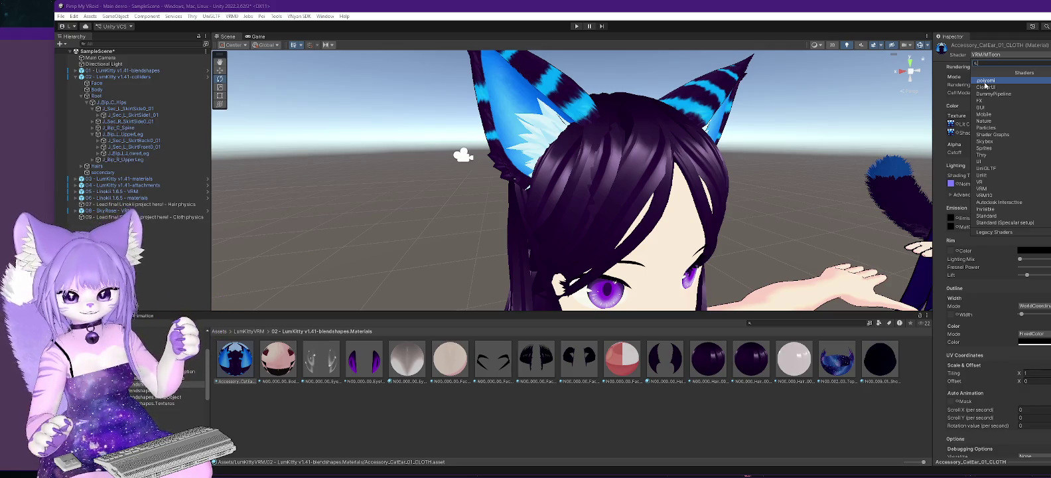
Step: Start a custom package import, browse to the Unity Plugins folder, then cancel it
{"action": "left_click", "coordinate": [90, 16]}
{"action": "key", "text": "Escape"}
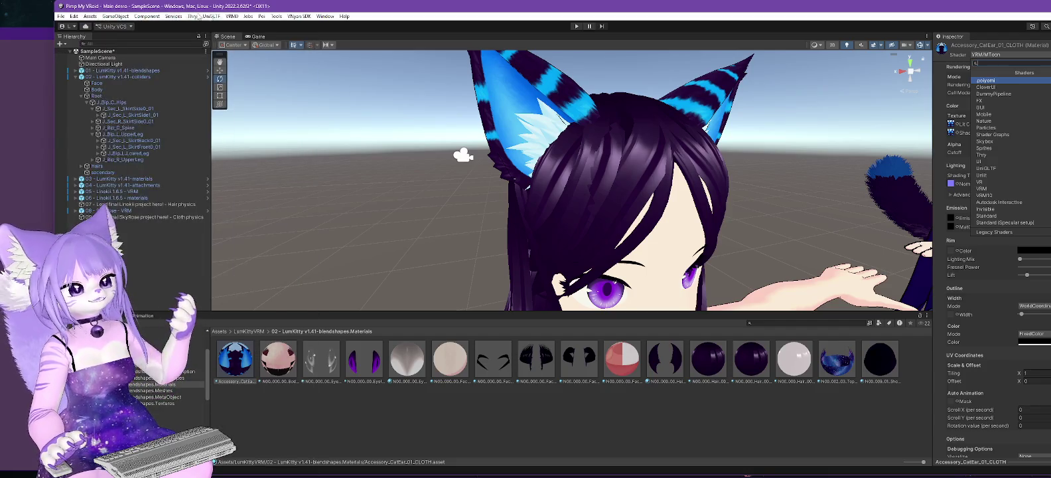
{"action": "left_click", "coordinate": [89, 16]}
{"action": "mouse_move", "coordinate": [172, 116]}
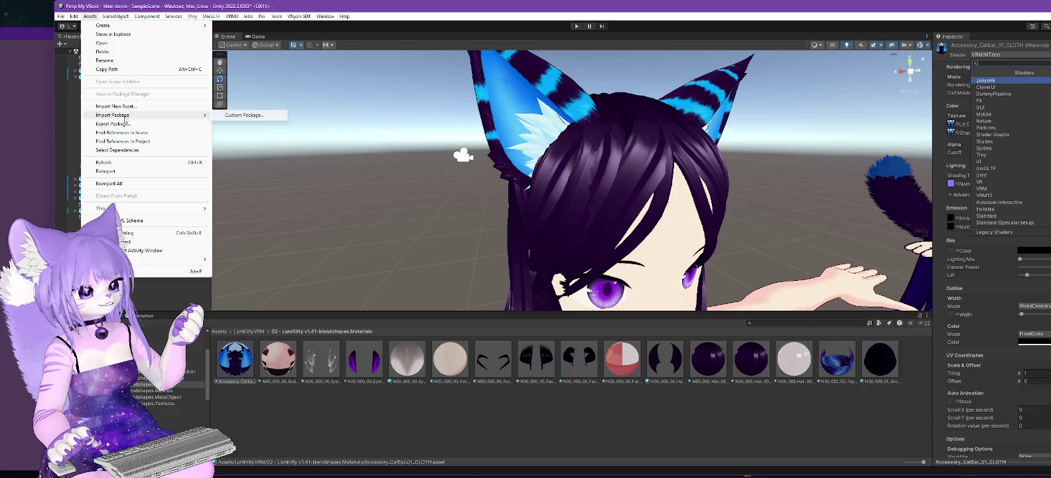
{"action": "left_click", "coordinate": [246, 116]}
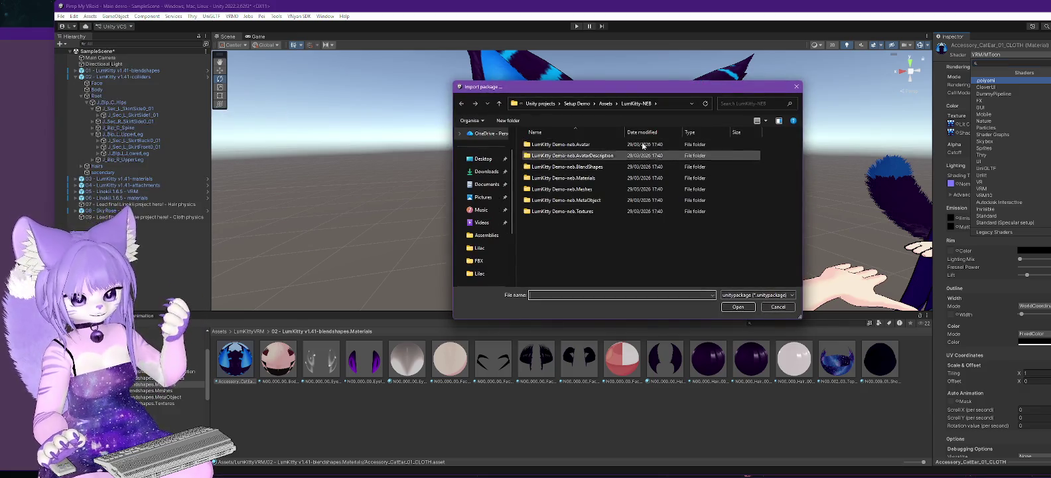
{"action": "left_click", "coordinate": [538, 104]}
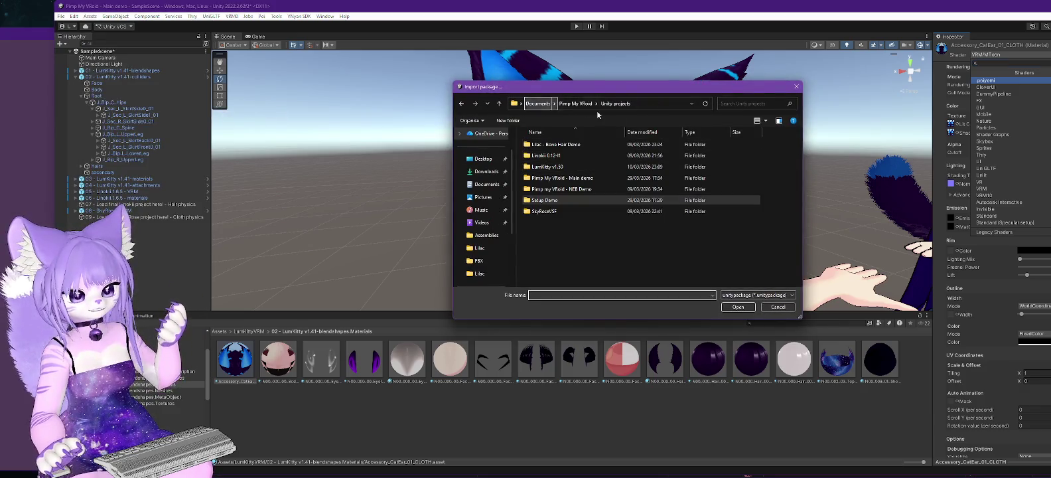
{"action": "left_click", "coordinate": [569, 106]}
{"action": "double_click", "coordinate": [551, 177]}
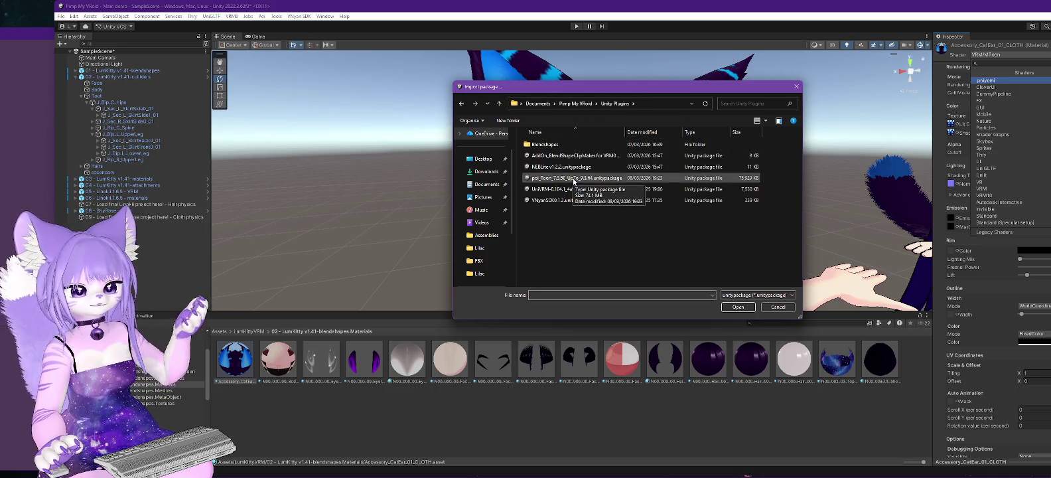
{"action": "left_click", "coordinate": [777, 307]}
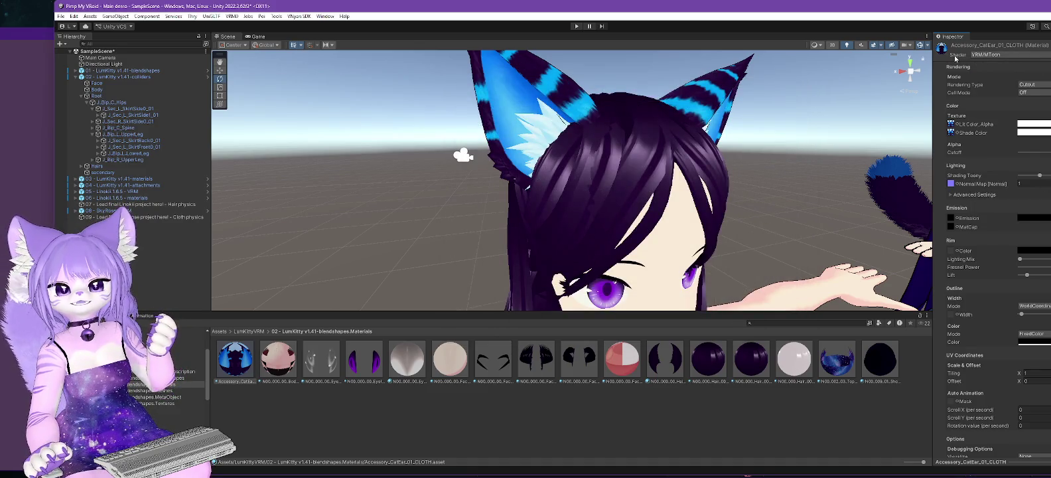
Step: Confirm the .poiyomi shaders are listed, then select the N00_000_Hair_00_HAIR_01 material
{"action": "left_click", "coordinate": [985, 56]}
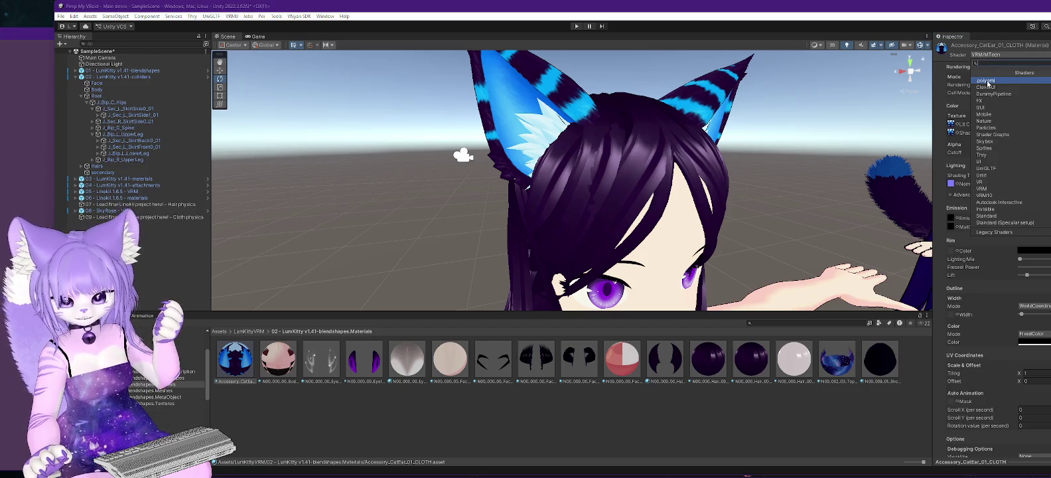
{"action": "left_click", "coordinate": [987, 81]}
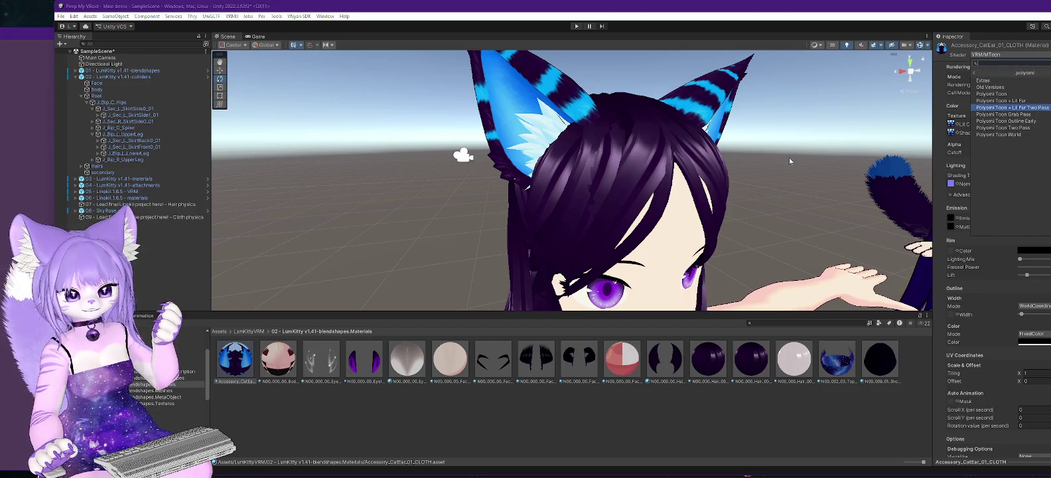
{"action": "left_click", "coordinate": [715, 356]}
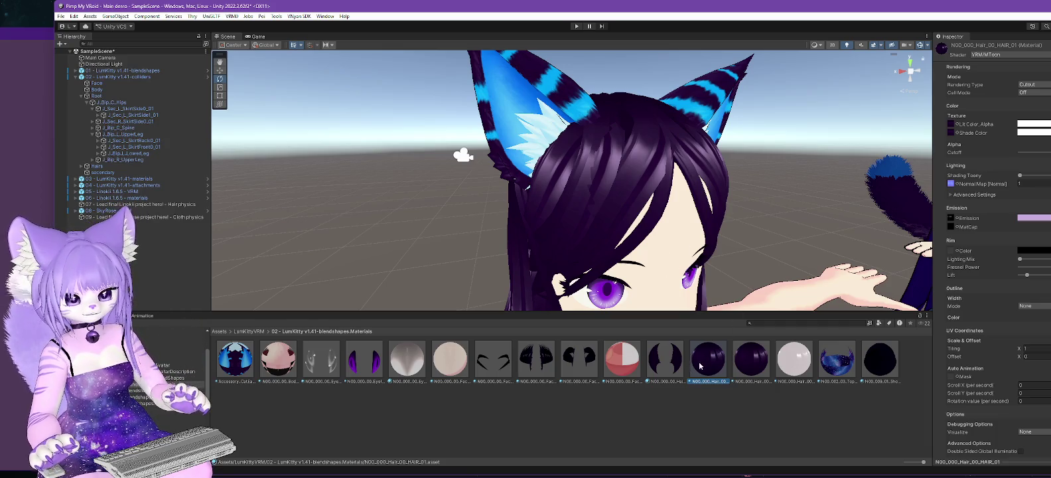
Step: Change the HAIR_01 material's shader from VRM/MToon to .poiyomi/Poiyomi Toon
{"action": "scroll", "coordinate": [676, 249], "scroll_direction": "down", "scroll_amount": 5}
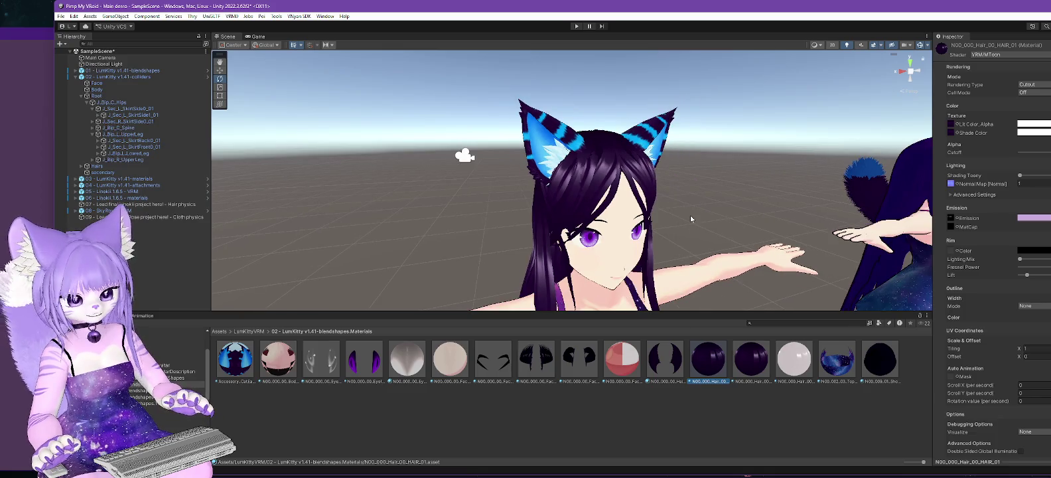
{"action": "left_click_drag", "start_coordinate": [691, 219], "coordinate": [702, 185]}
{"action": "left_click", "coordinate": [702, 361]}
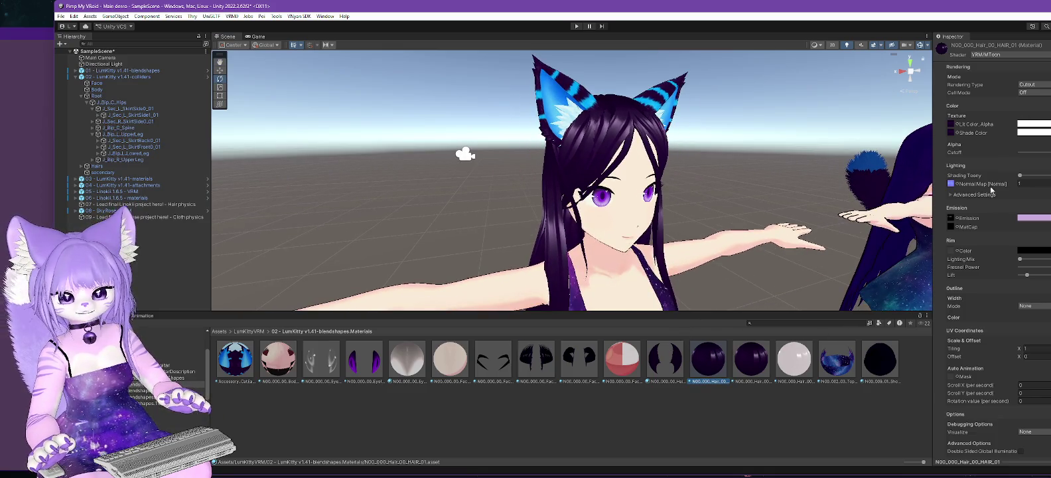
{"action": "left_click", "coordinate": [1009, 55]}
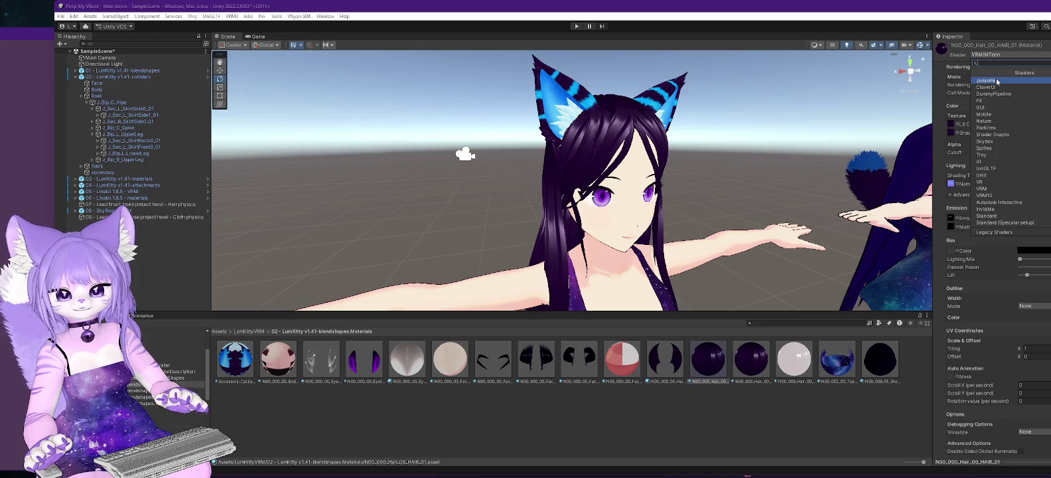
{"action": "left_click", "coordinate": [1008, 94]}
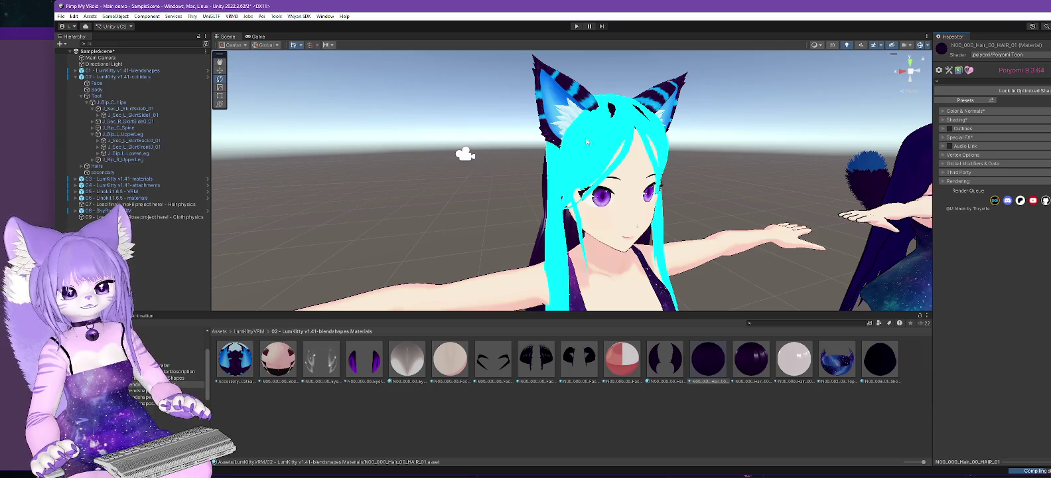
Step: Browse the Poiyomi sections: Color & Normals, Shading, Outlines, Special FX, Audio Link, Vertex Options, Global Modifiers
{"action": "scroll", "coordinate": [585, 139], "scroll_direction": "up", "scroll_amount": 5}
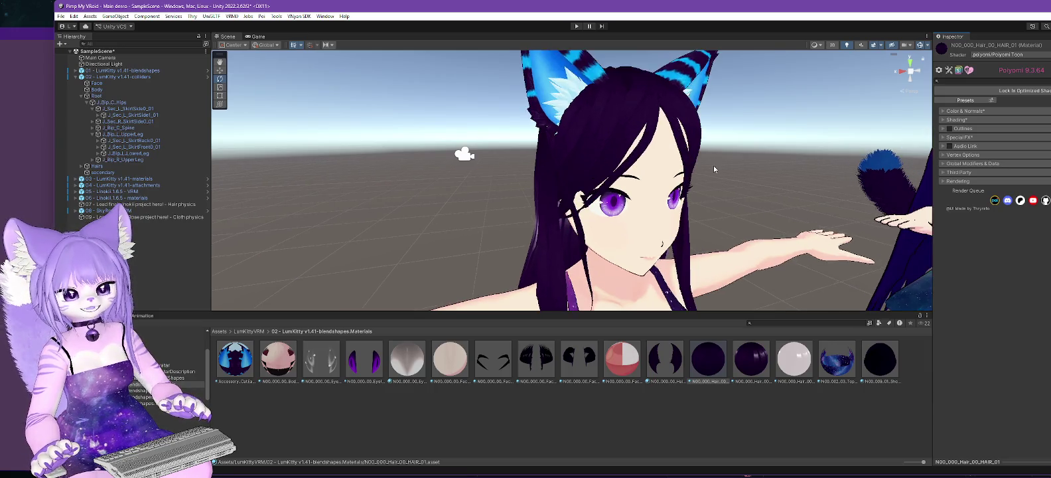
{"action": "scroll", "coordinate": [781, 119], "scroll_direction": "down", "scroll_amount": 2}
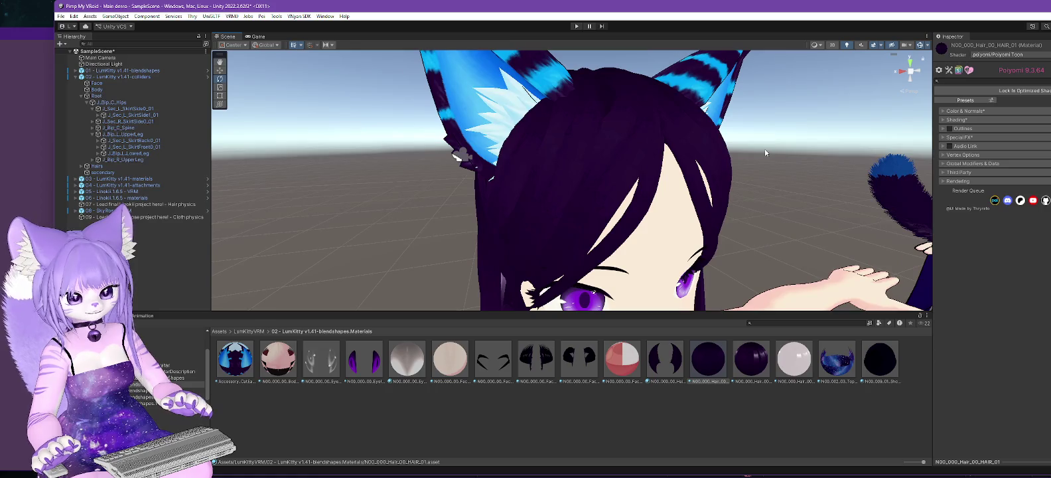
{"action": "scroll", "coordinate": [764, 153], "scroll_direction": "down", "scroll_amount": 2}
{"action": "scroll", "coordinate": [764, 159], "scroll_direction": "down", "scroll_amount": 1}
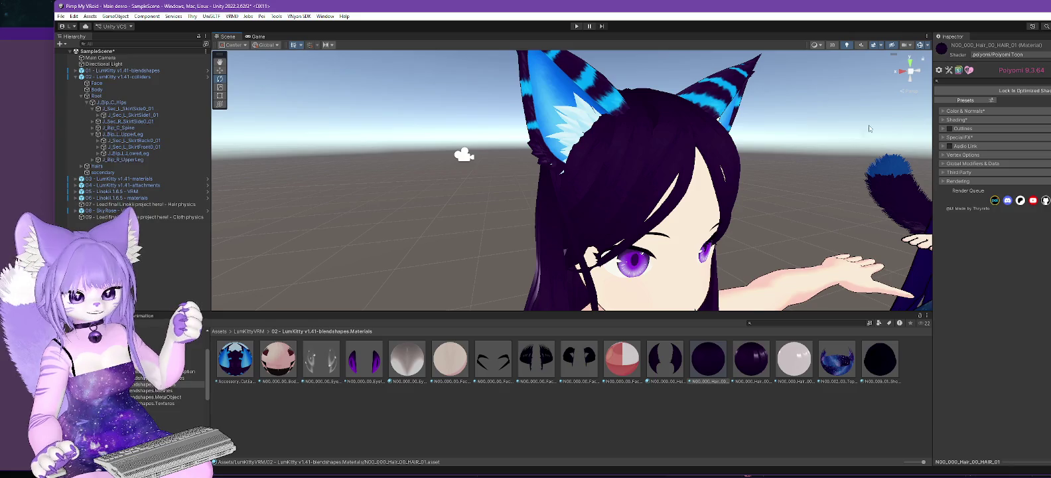
{"action": "left_click", "coordinate": [942, 112]}
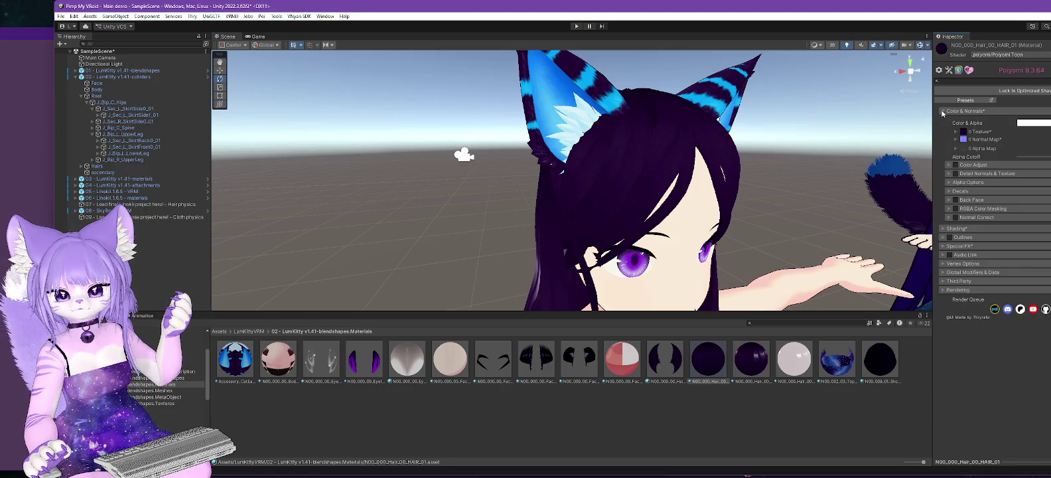
{"action": "left_click", "coordinate": [942, 112]}
{"action": "left_click", "coordinate": [943, 120]}
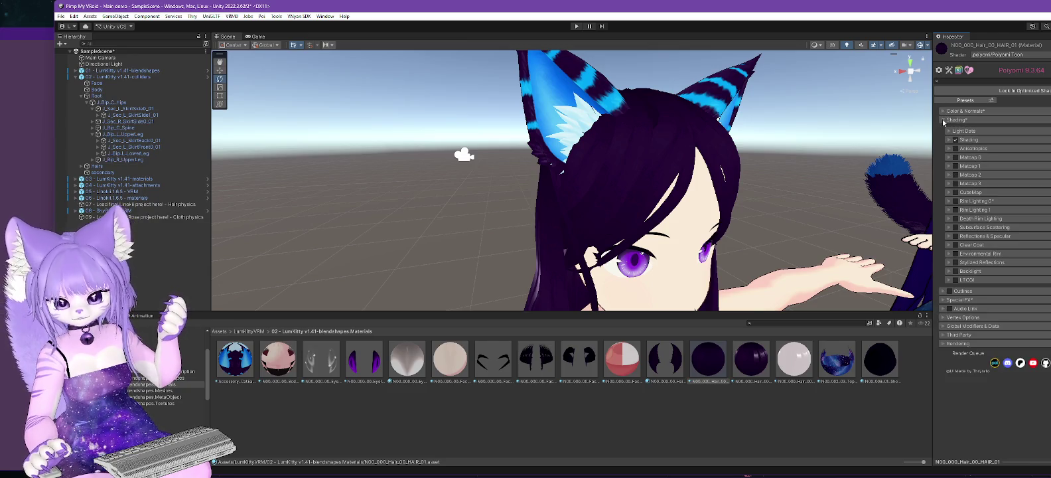
{"action": "left_click", "coordinate": [942, 120]}
{"action": "left_click", "coordinate": [942, 129]}
{"action": "left_click", "coordinate": [942, 128]}
{"action": "left_click", "coordinate": [942, 136]}
{"action": "left_click", "coordinate": [941, 137]}
{"action": "left_click", "coordinate": [942, 146]}
{"action": "left_click", "coordinate": [943, 146]}
{"action": "left_click", "coordinate": [943, 155]}
{"action": "left_click", "coordinate": [943, 155]}
{"action": "left_click", "coordinate": [942, 164]}
{"action": "left_click", "coordinate": [942, 164]}
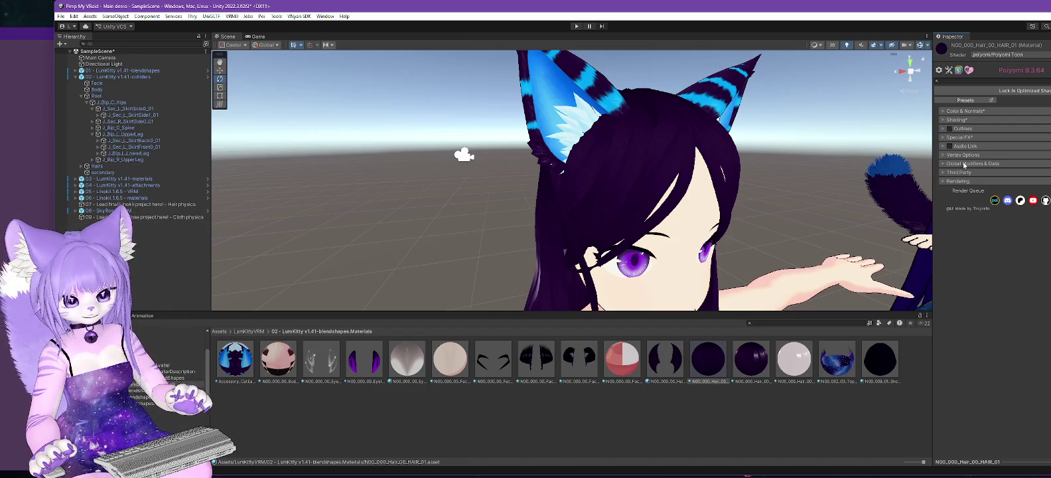
{"action": "left_click", "coordinate": [943, 128]}
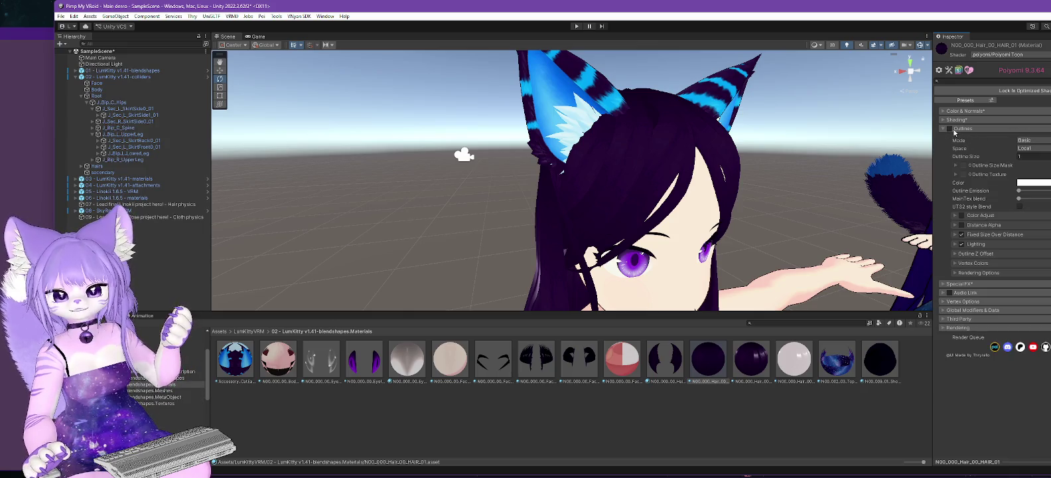
{"action": "left_click", "coordinate": [944, 129]}
{"action": "left_click", "coordinate": [946, 112]}
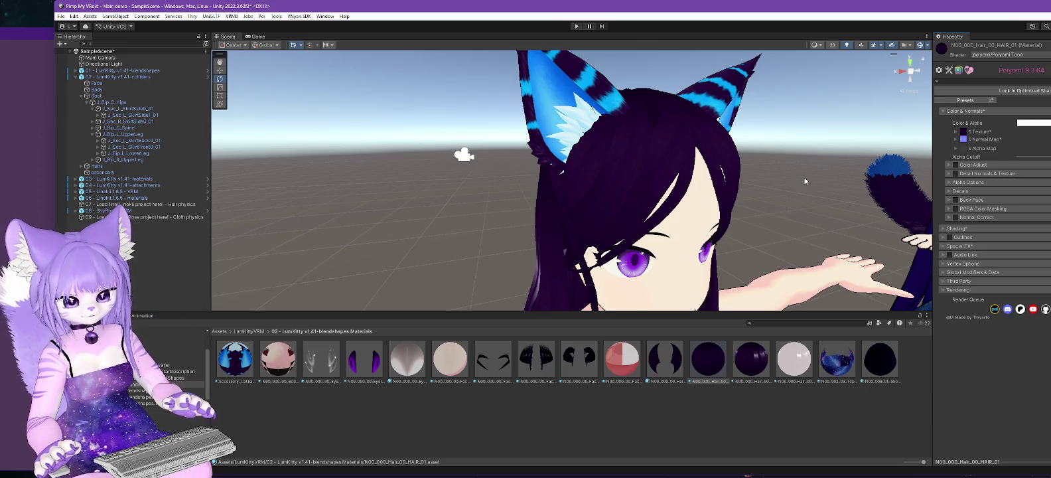
Step: Switch the N00_002_03_Tops_01_CLOTH material's shader to .poiyomi/Poiyomi Toon
{"action": "left_click", "coordinate": [839, 367]}
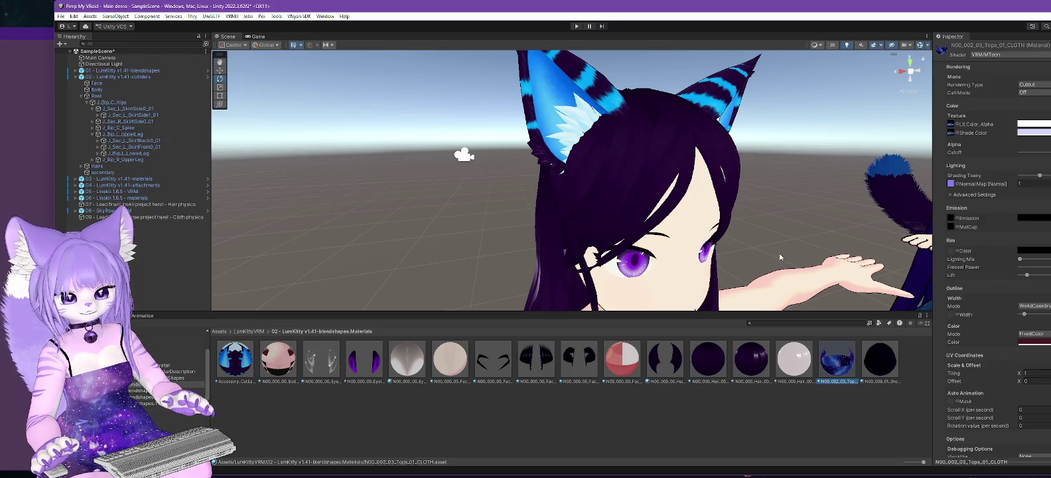
{"action": "scroll", "coordinate": [780, 256], "scroll_direction": "down", "scroll_amount": 5}
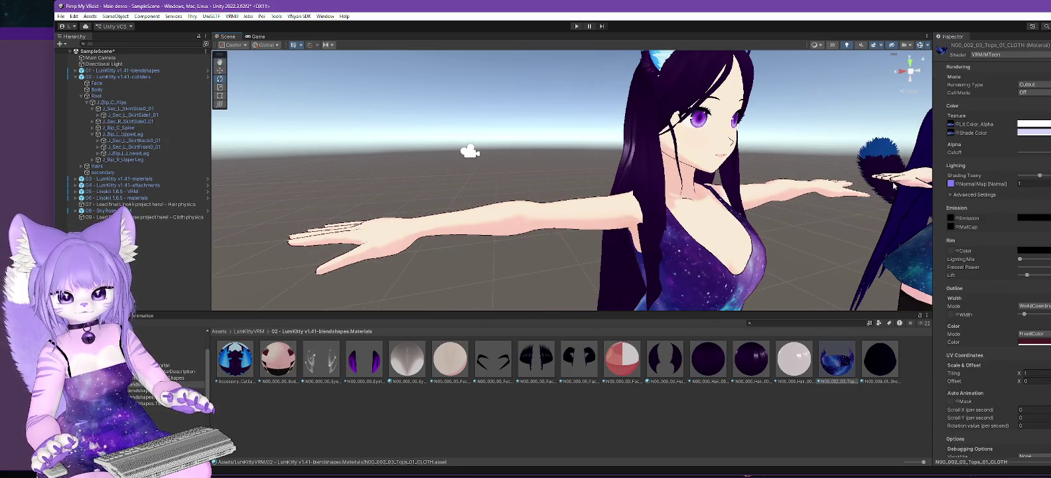
{"action": "left_click", "coordinate": [1022, 55]}
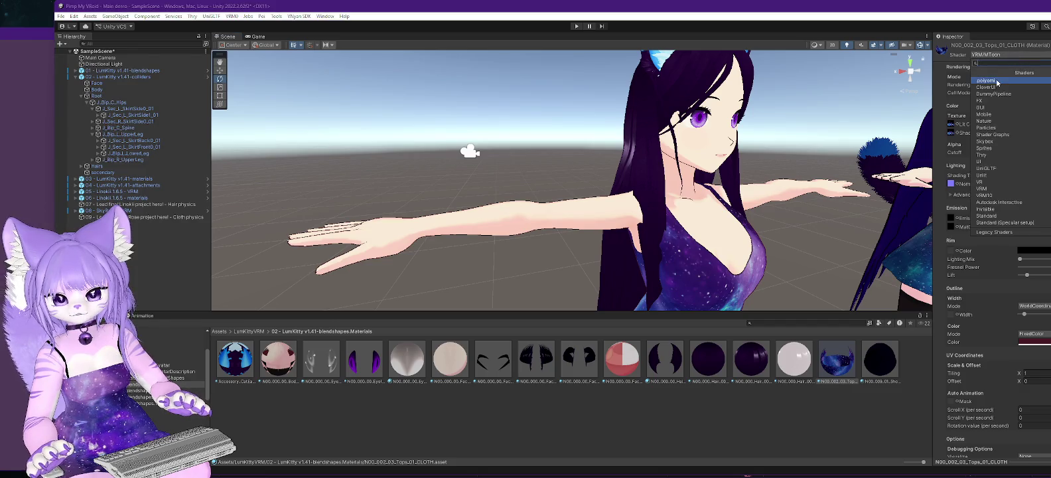
{"action": "left_click", "coordinate": [995, 84]}
{"action": "left_click", "coordinate": [992, 93]}
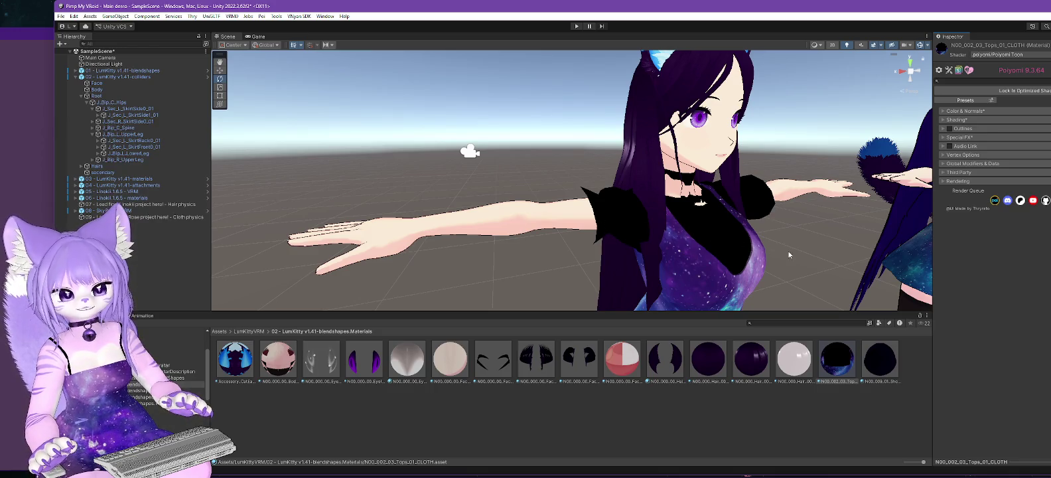
Step: Untick Force Opaque under Color & Normals > Alpha Options, then select the HAIR_02 material
{"action": "mouse_move", "coordinate": [808, 262]}
{"action": "left_mouse_down"}
{"action": "mouse_move", "coordinate": [764, 173]}
{"action": "mouse_move", "coordinate": [883, 129]}
{"action": "left_mouse_up"}
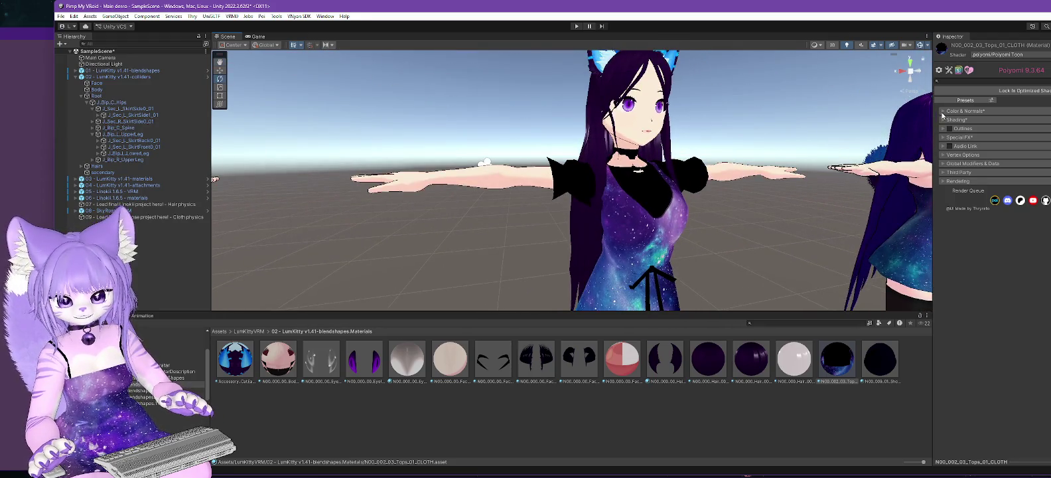
{"action": "left_click", "coordinate": [942, 112]}
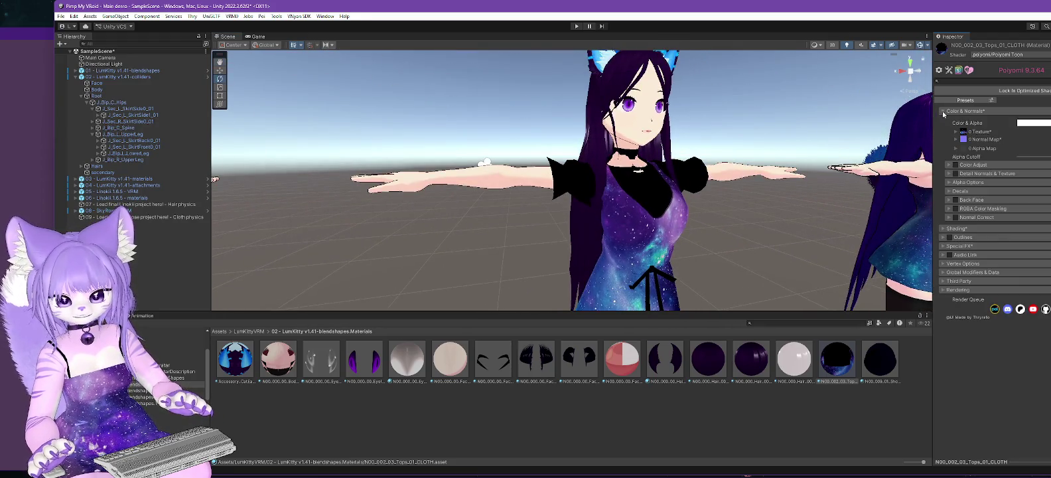
{"action": "left_click", "coordinate": [949, 183]}
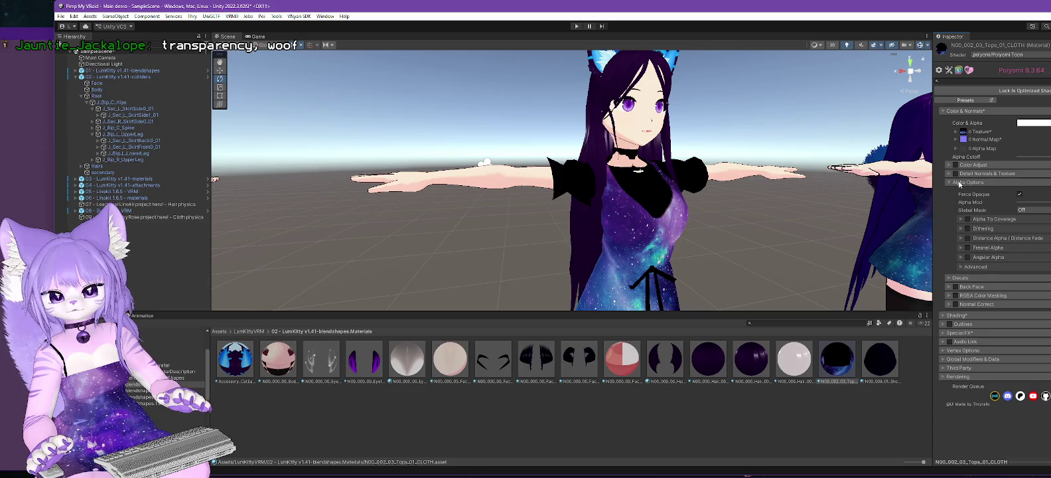
{"action": "left_click", "coordinate": [1019, 195]}
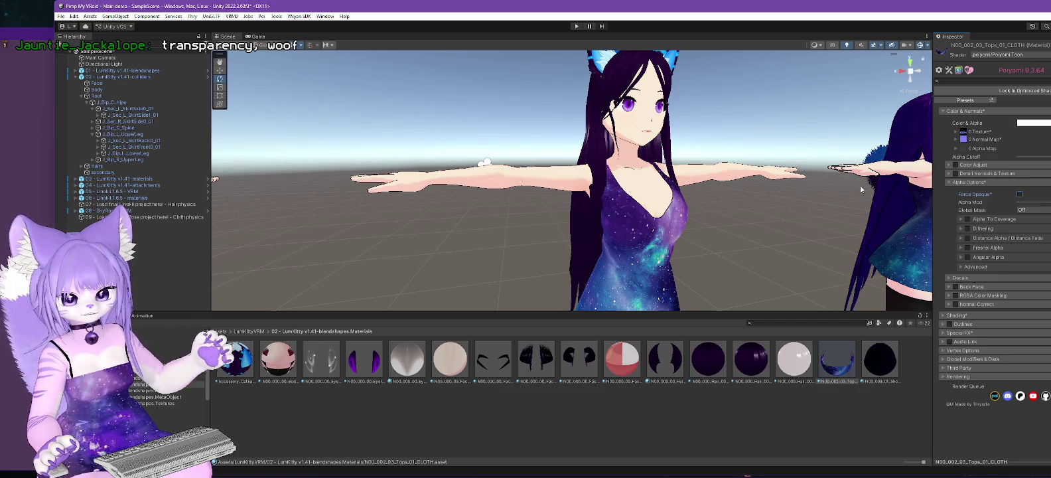
{"action": "left_click", "coordinate": [751, 359]}
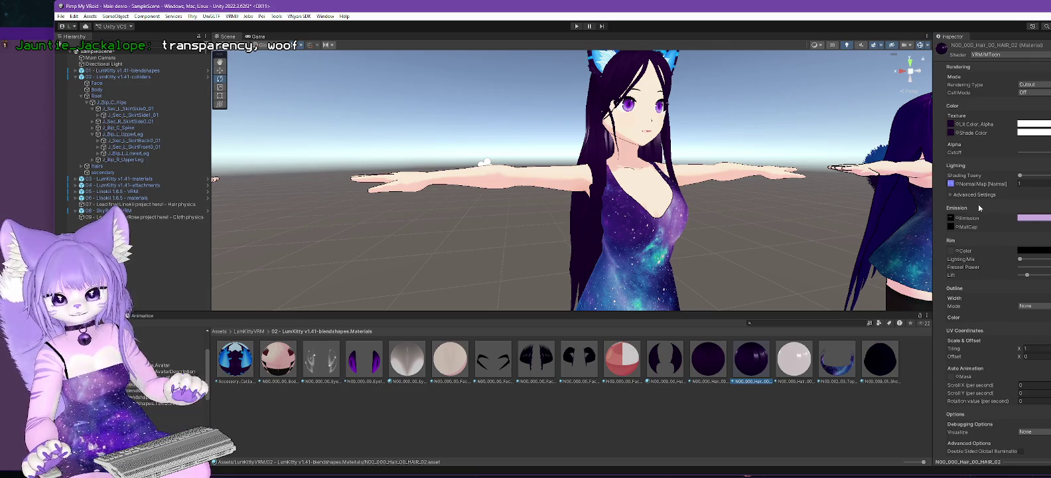
Step: Enable Outlines on the HAIR_01 material with Outline Size 0.2 and a black outline colour
{"action": "left_click", "coordinate": [707, 358]}
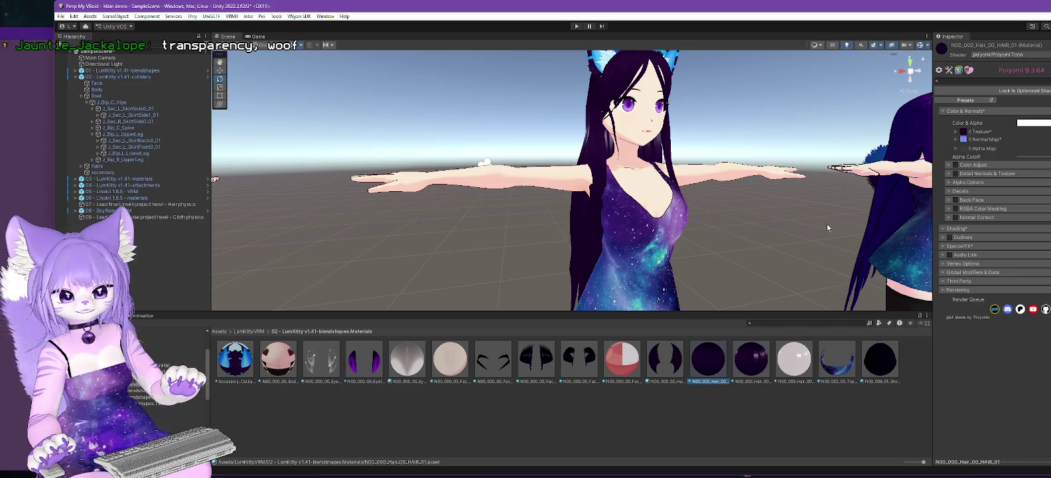
{"action": "left_click", "coordinate": [949, 238]}
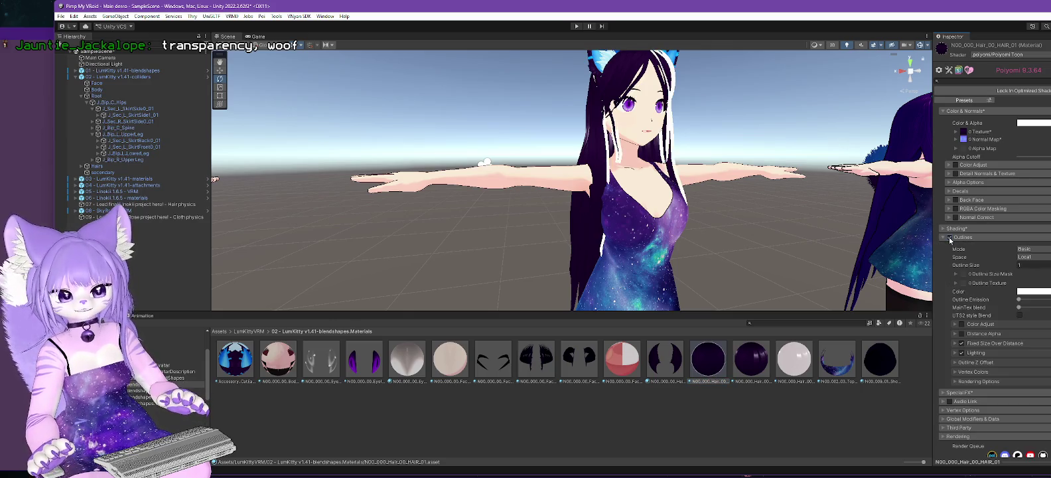
{"action": "left_click", "coordinate": [1039, 292]}
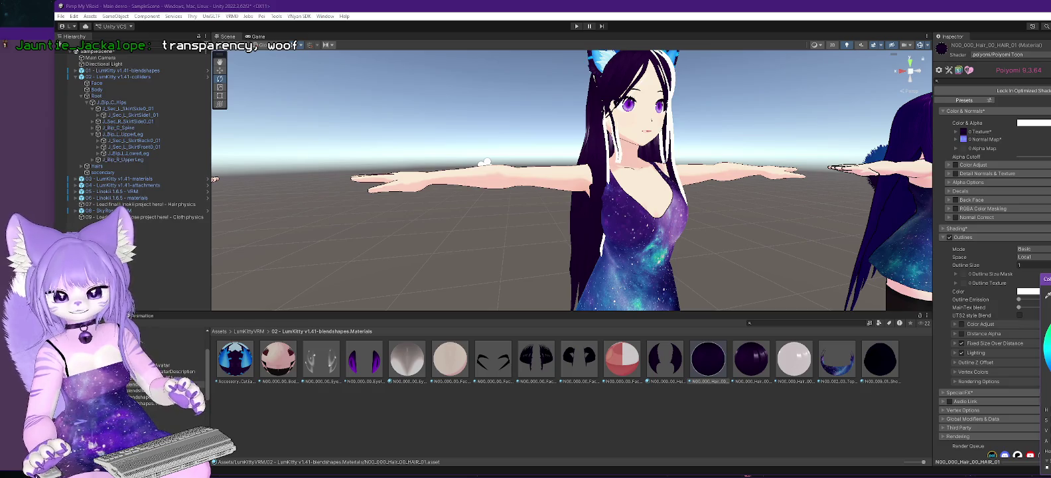
{"action": "left_click", "coordinate": [1034, 264]}
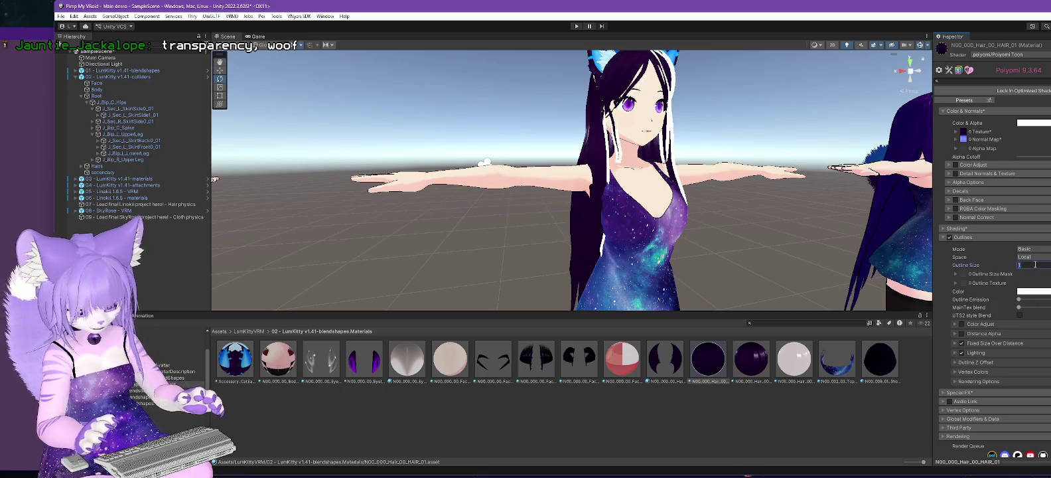
{"action": "type", "text": "4"}
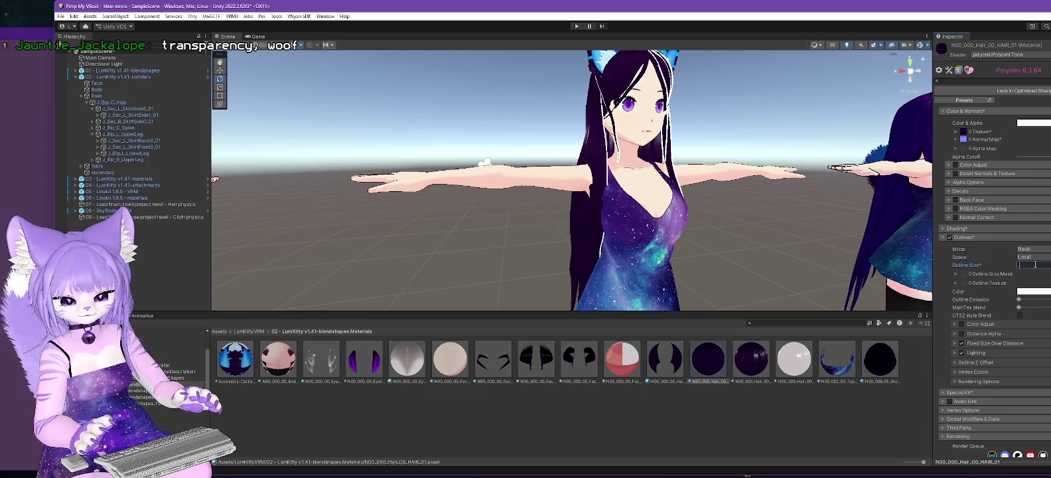
{"action": "type", "text": "2"}
{"action": "scroll", "coordinate": [838, 175], "scroll_direction": "up", "scroll_amount": 5}
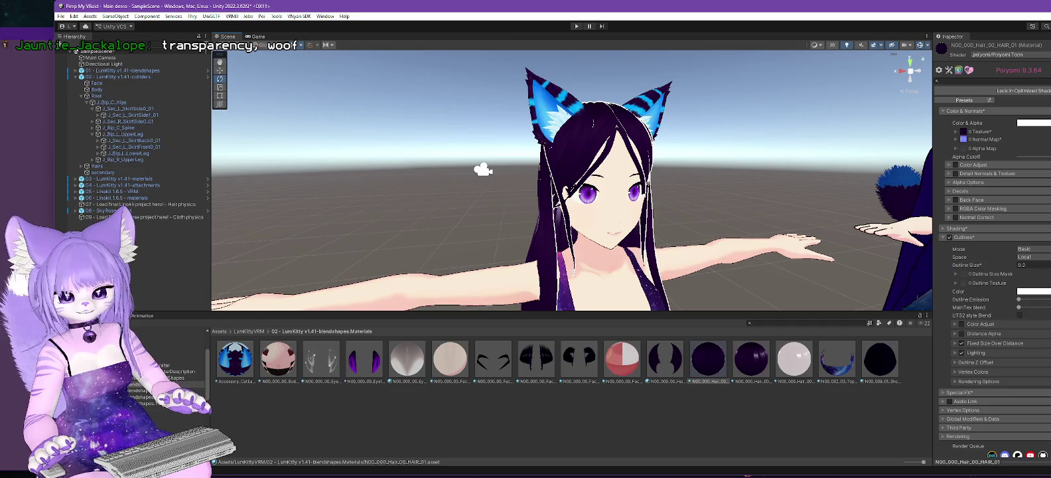
{"action": "left_click", "coordinate": [1032, 291]}
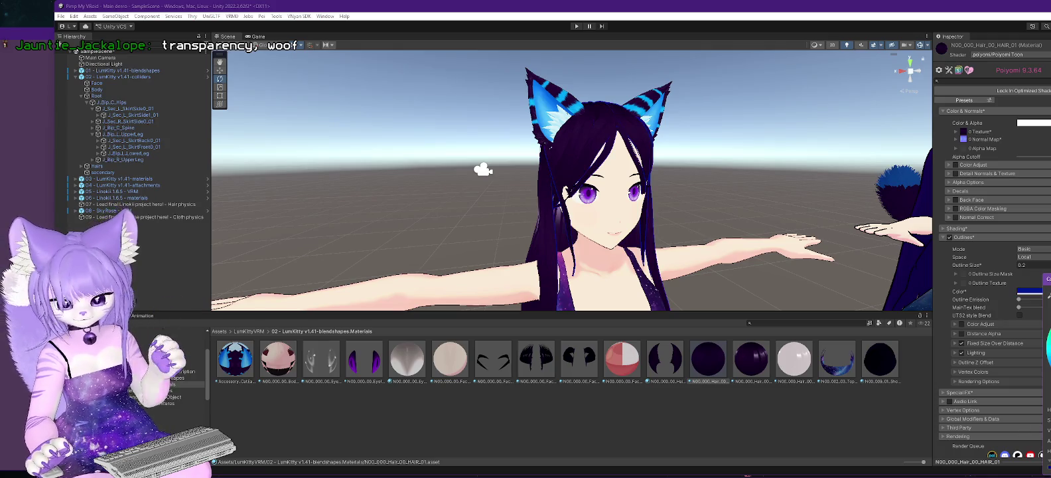
{"action": "key", "text": "Escape"}
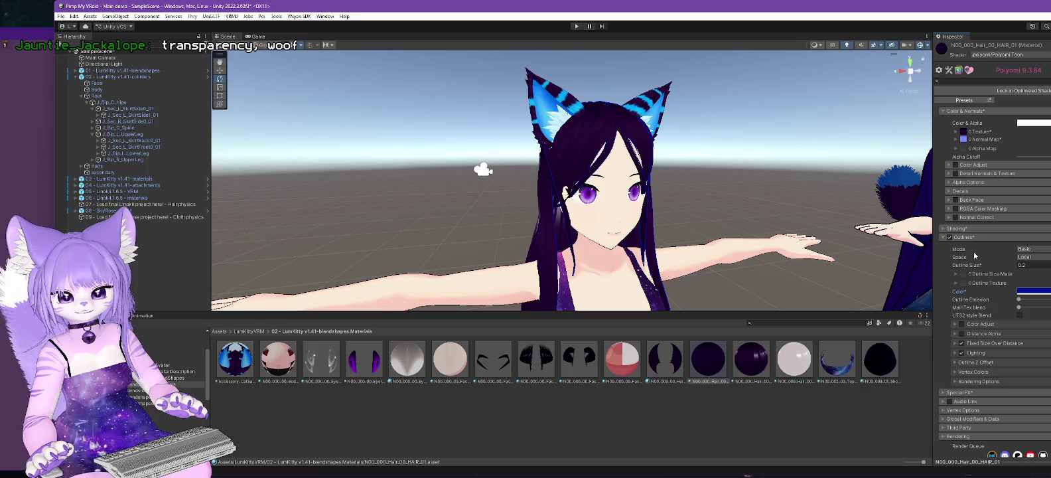
{"action": "left_click", "coordinate": [942, 237]}
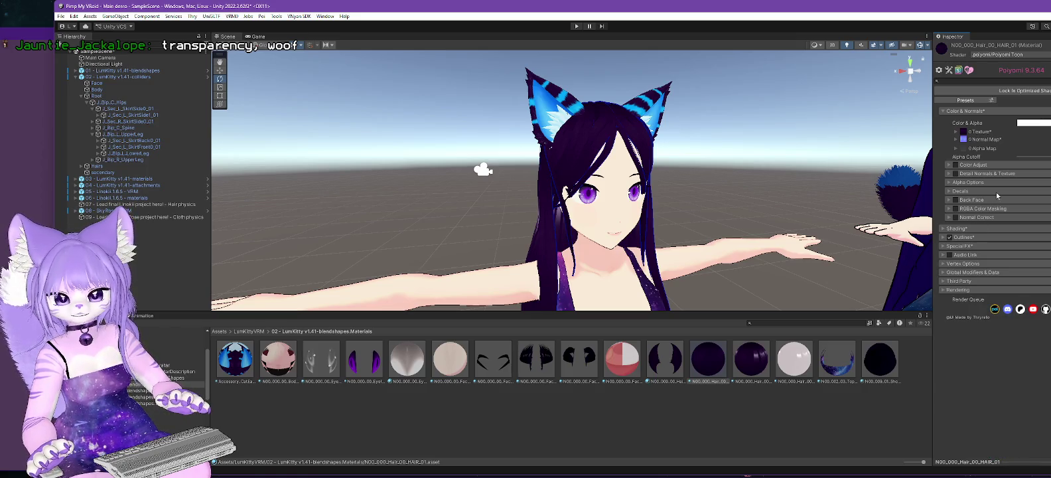
{"action": "left_click", "coordinate": [944, 246]}
Step: Turn on Emission 0 for the HAIR_01 hair and adjust Emission Strength while checking the glow
{"action": "left_click", "coordinate": [948, 294]}
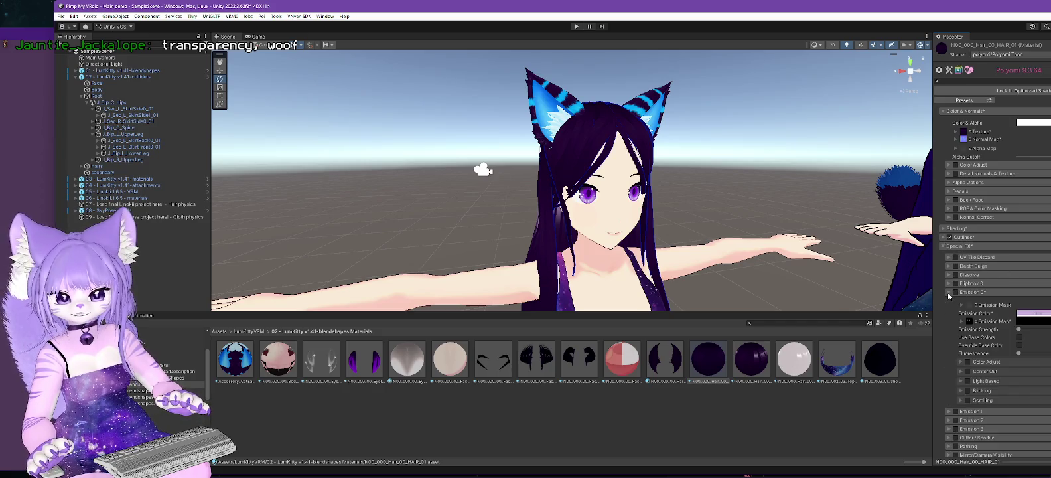
{"action": "left_click", "coordinate": [955, 293]}
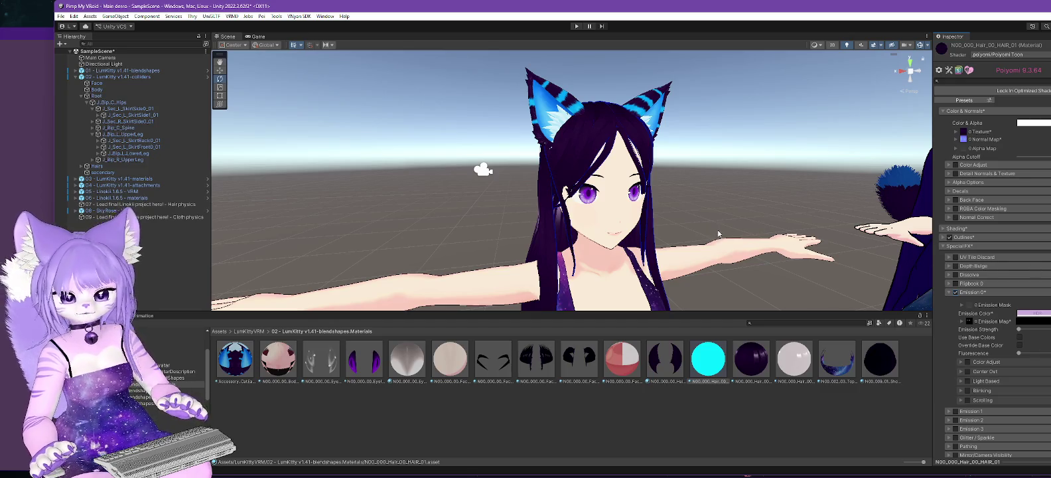
{"action": "mouse_move", "coordinate": [1019, 330]}
{"action": "left_mouse_down"}
{"action": "mouse_move", "coordinate": [1050, 330]}
{"action": "mouse_move", "coordinate": [1020, 329]}
{"action": "left_mouse_up"}
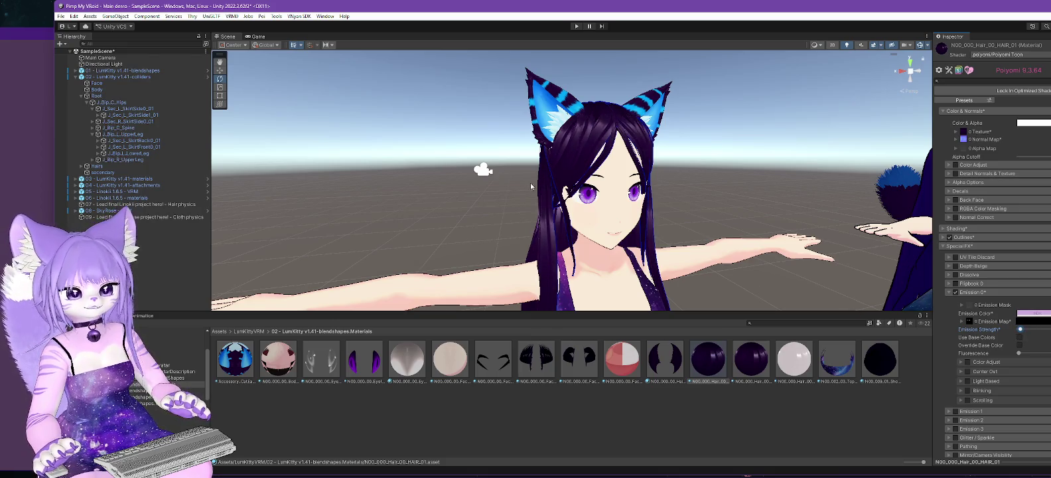
{"action": "scroll", "coordinate": [617, 171], "scroll_direction": "down", "scroll_amount": 5}
{"action": "scroll", "coordinate": [617, 171], "scroll_direction": "up", "scroll_amount": 5}
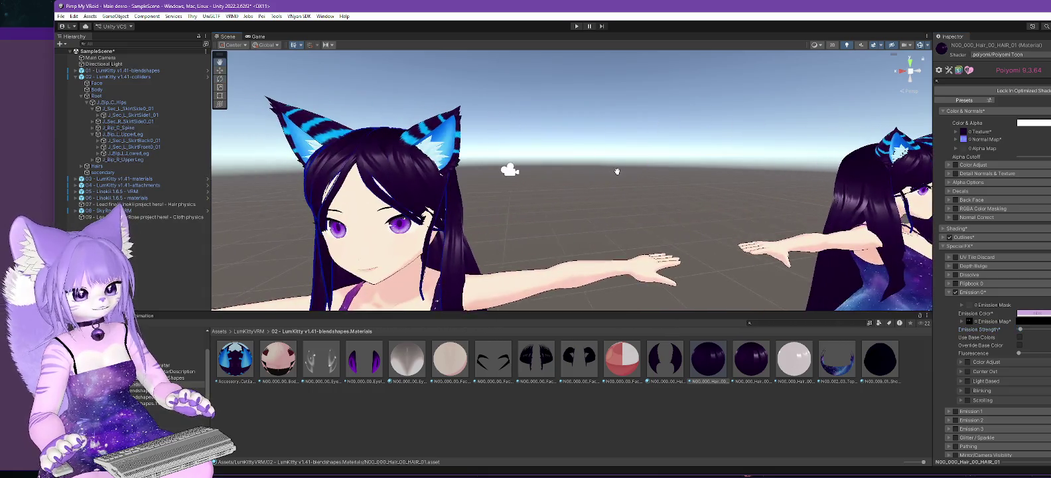
{"action": "scroll", "coordinate": [617, 171], "scroll_direction": "down", "scroll_amount": 5}
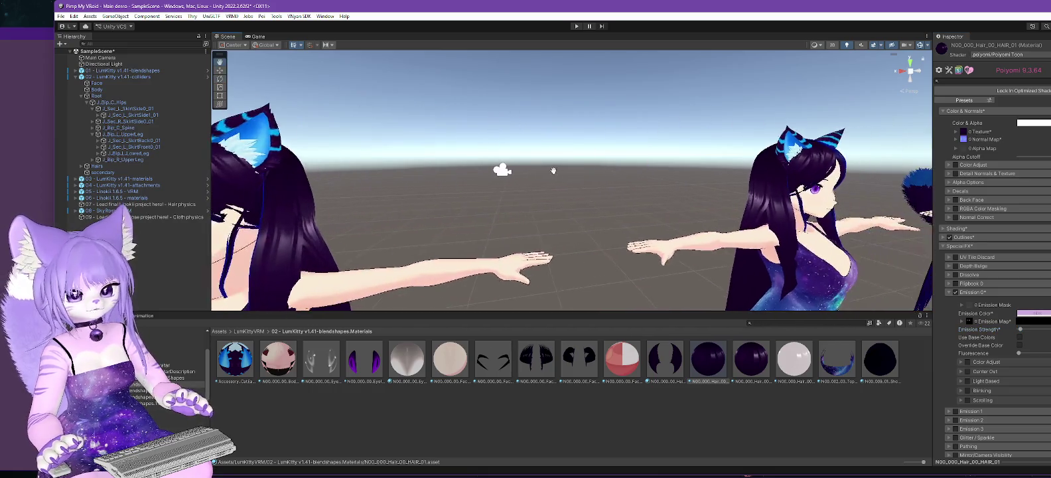
{"action": "left_click_drag", "start_coordinate": [1028, 329], "coordinate": [1031, 331]}
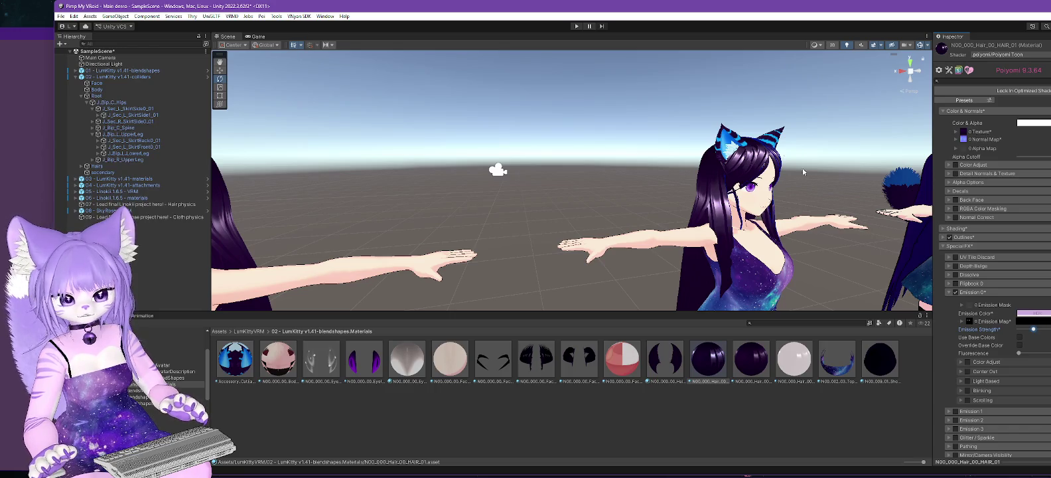
{"action": "scroll", "coordinate": [717, 196], "scroll_direction": "up", "scroll_amount": 3}
{"action": "scroll", "coordinate": [716, 191], "scroll_direction": "up", "scroll_amount": 3}
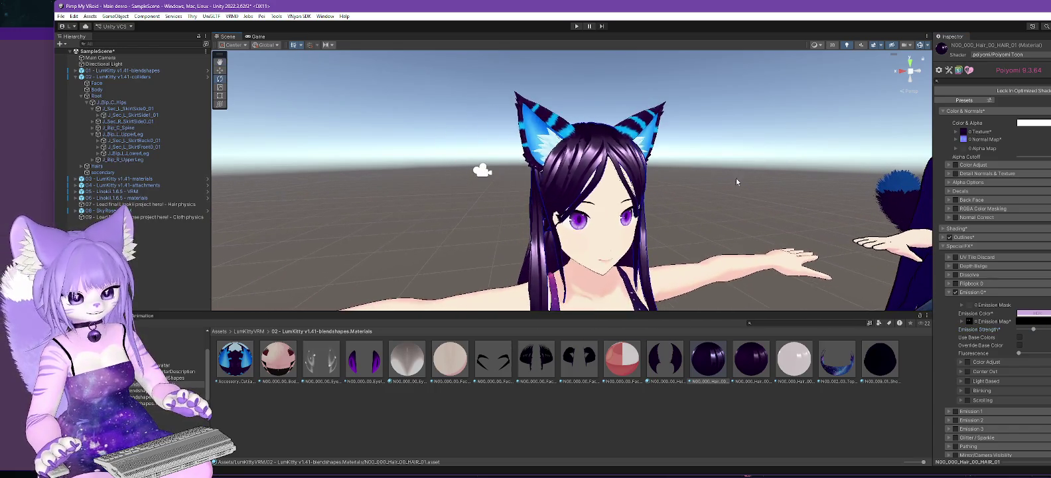
{"action": "left_click_drag", "start_coordinate": [1033, 329], "coordinate": [1022, 332]}
{"action": "mouse_move", "coordinate": [710, 285]}
{"action": "left_mouse_down"}
{"action": "mouse_move", "coordinate": [705, 328]}
{"action": "mouse_move", "coordinate": [836, 259]}
{"action": "left_mouse_up"}
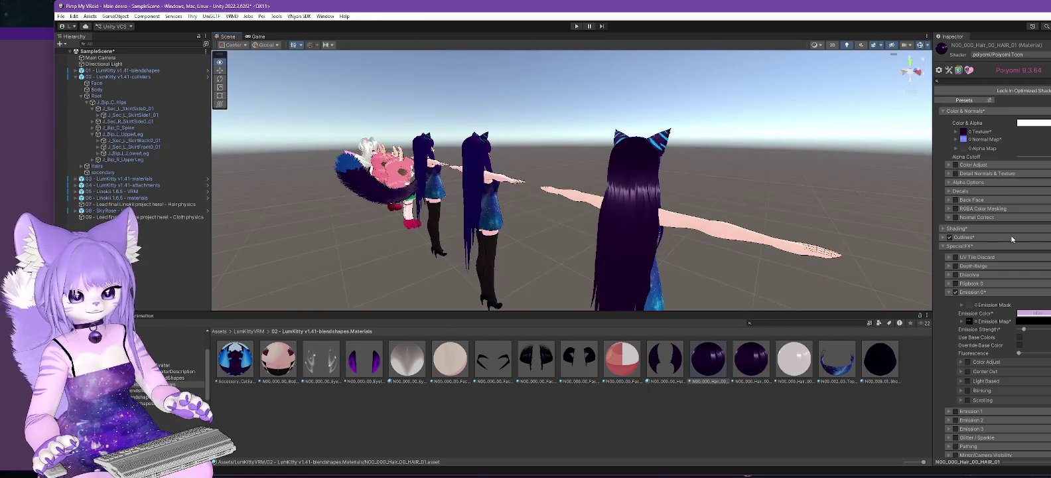
{"action": "mouse_move", "coordinate": [985, 240]}
{"action": "left_mouse_down"}
{"action": "mouse_move", "coordinate": [830, 252]}
{"action": "mouse_move", "coordinate": [716, 245]}
{"action": "left_mouse_up"}
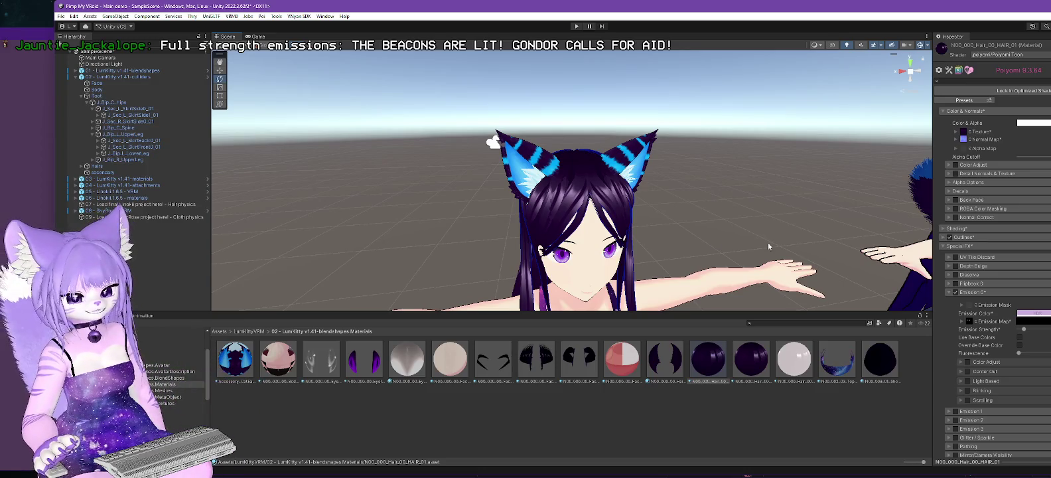
{"action": "left_click", "coordinate": [956, 293]}
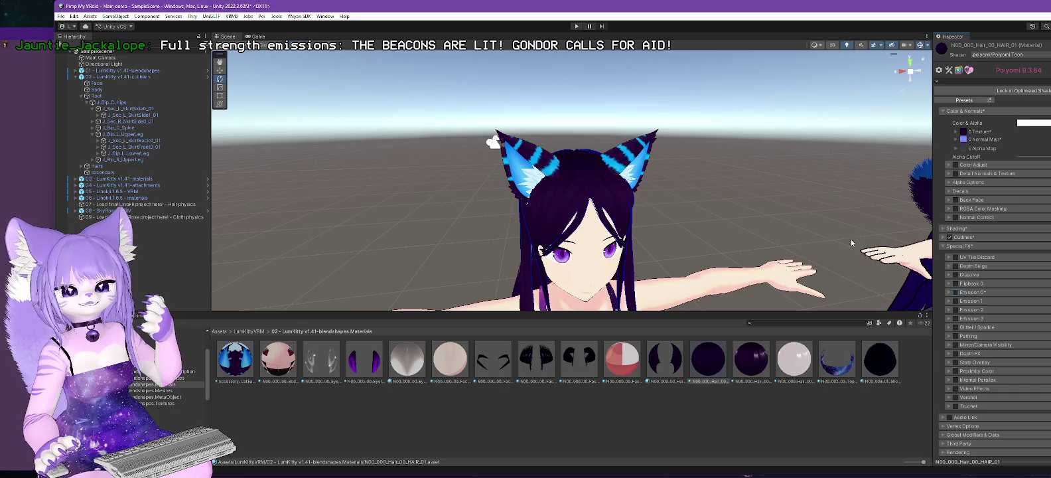